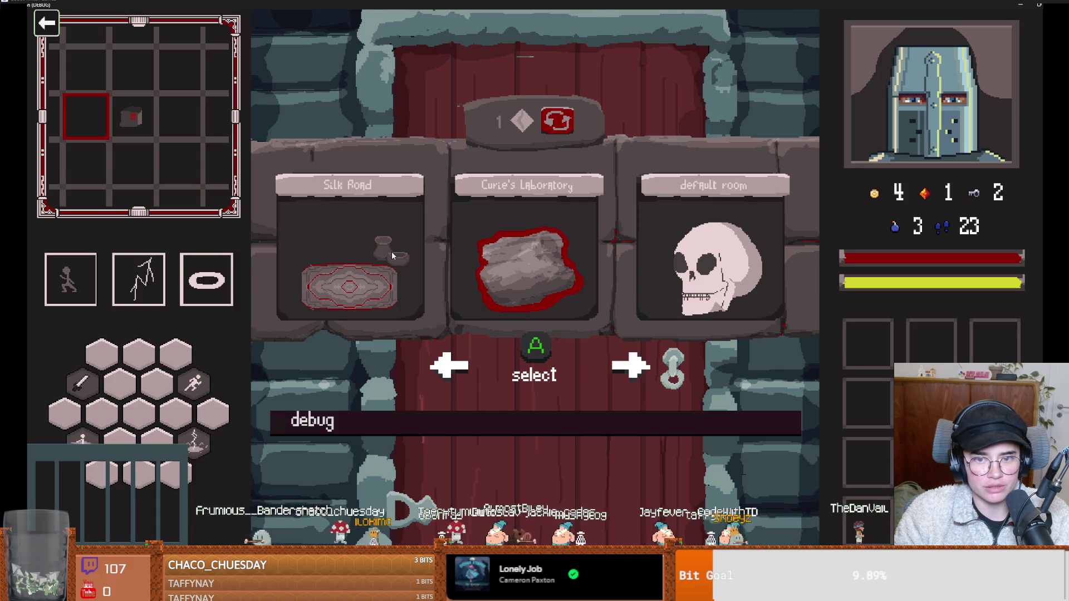
Enter the Silk Road room, talk to marco_polo, and leave his shop without buying.
left_click(392, 255)
key("w")
key("e")
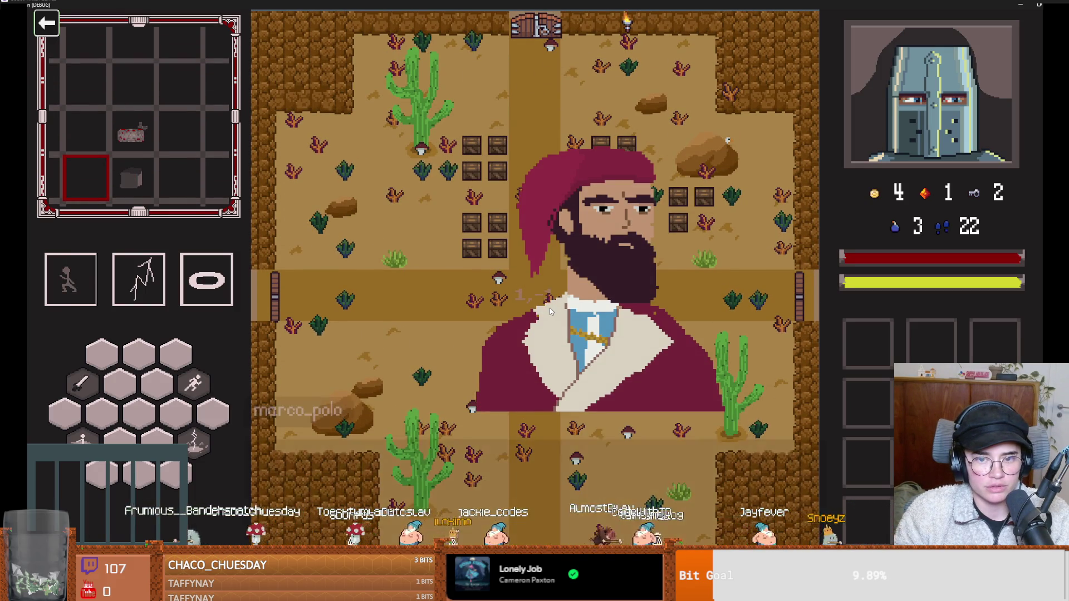
left_click(526, 274)
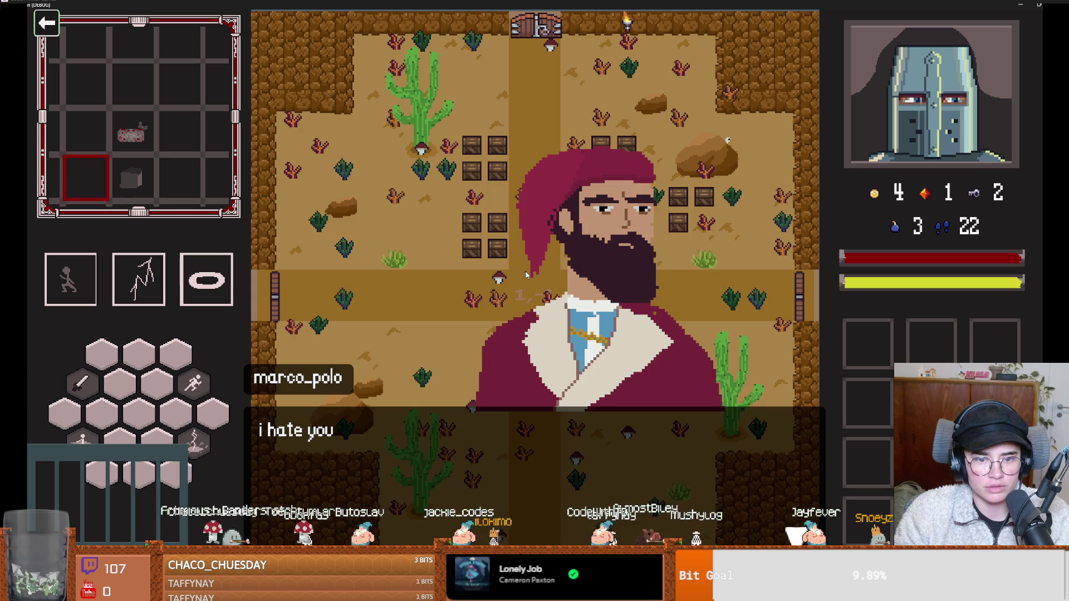
left_click(526, 274)
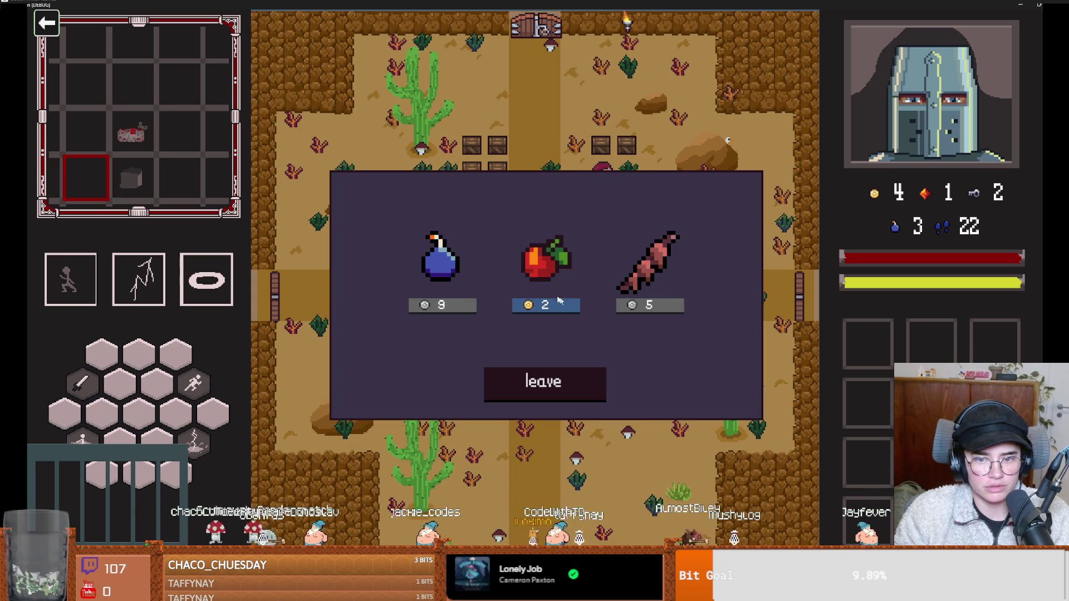
left_click(546, 384)
Walk the knight to the crate stack and smash the crates to drop loot.
key("a")
key("w")
key("w")
key("a")
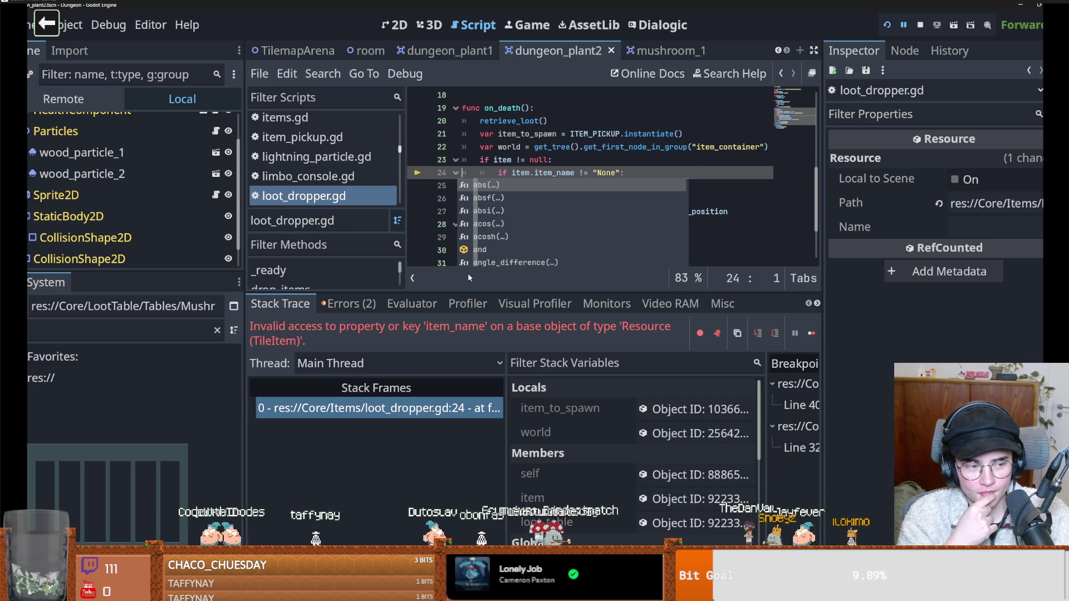
Inspect the loot dropper's self variable and expand its Loot Table in the Inspector.
key("Escape")
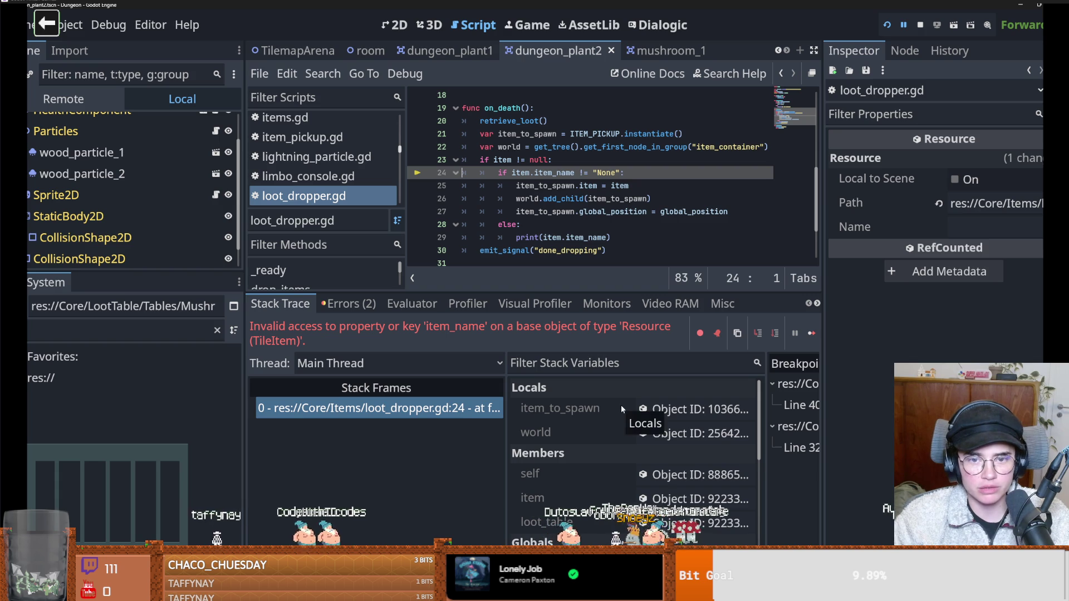
scroll(657, 438, "down", 2)
left_click(657, 438)
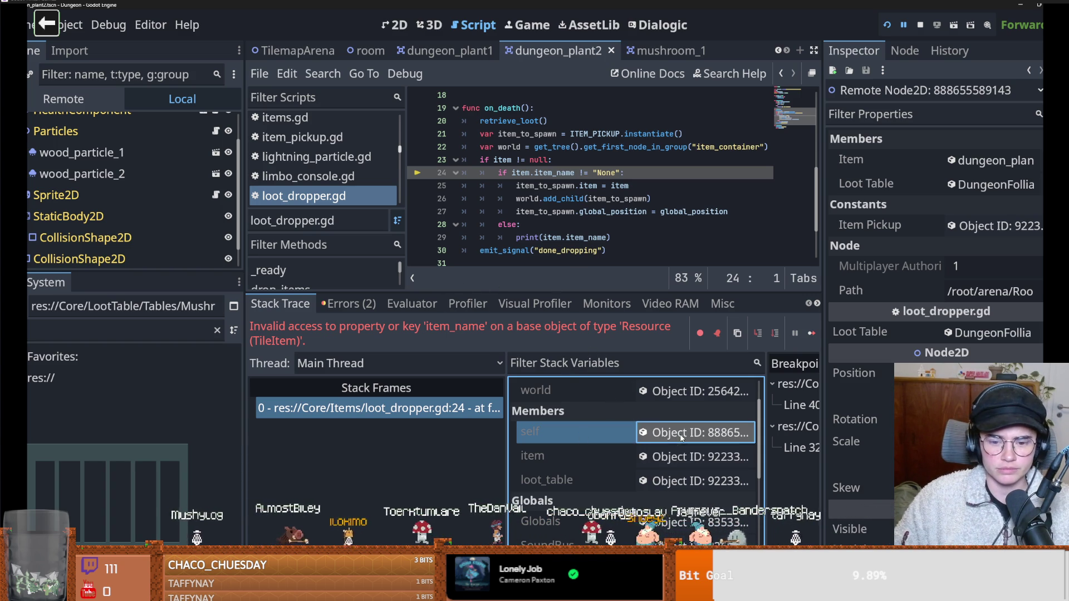
left_click(986, 333)
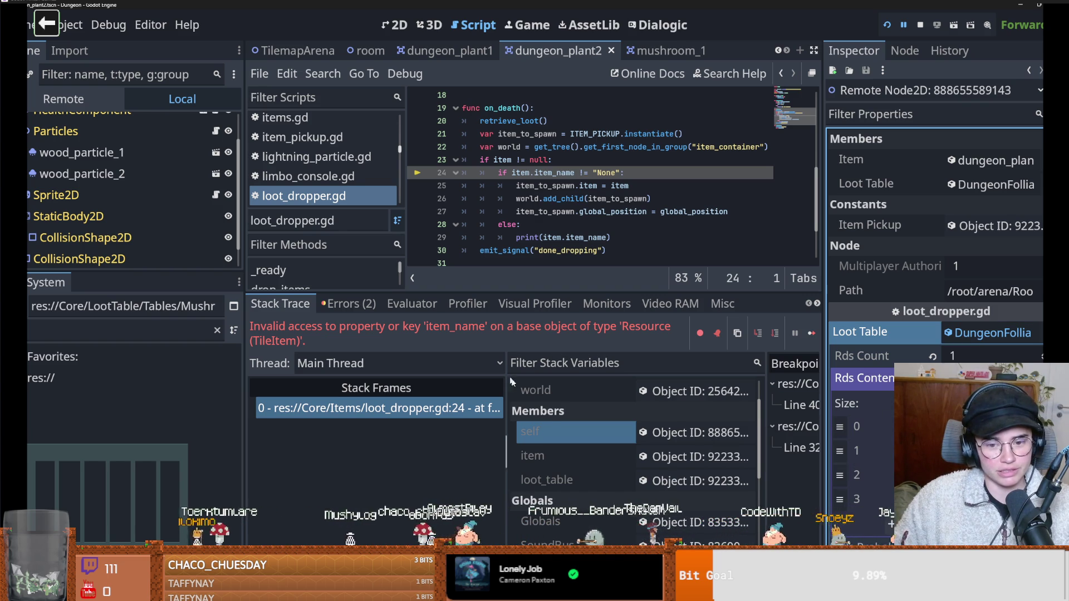
Inspect the failing item, a TileItem with Source ID 5, and enlarge the scene tree.
scroll(583, 427, "down", 1)
scroll(580, 421, "down", 4)
scroll(586, 428, "up", 6)
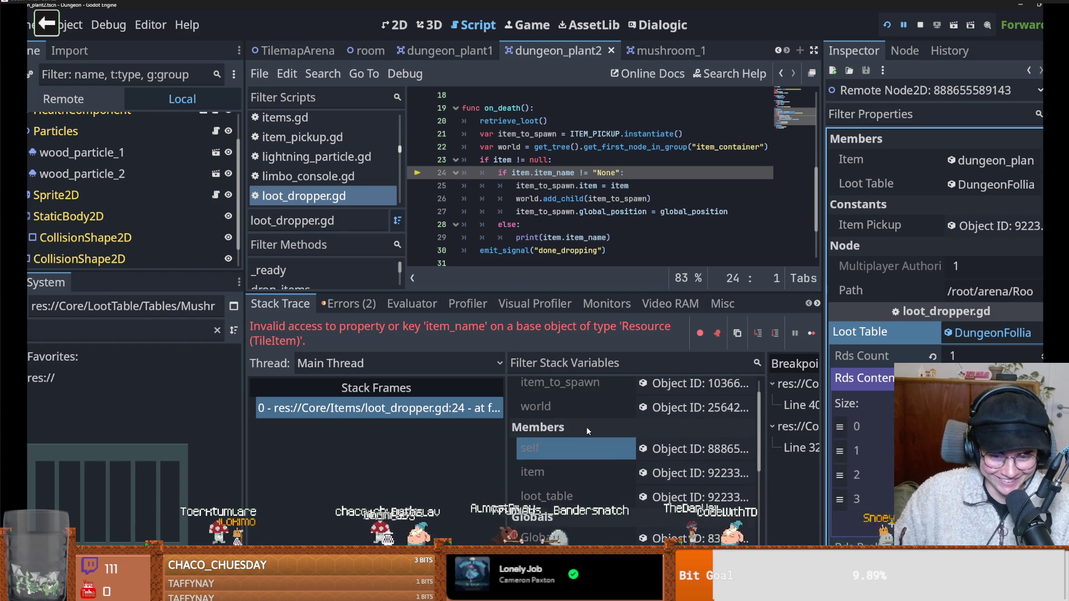
left_click(657, 472)
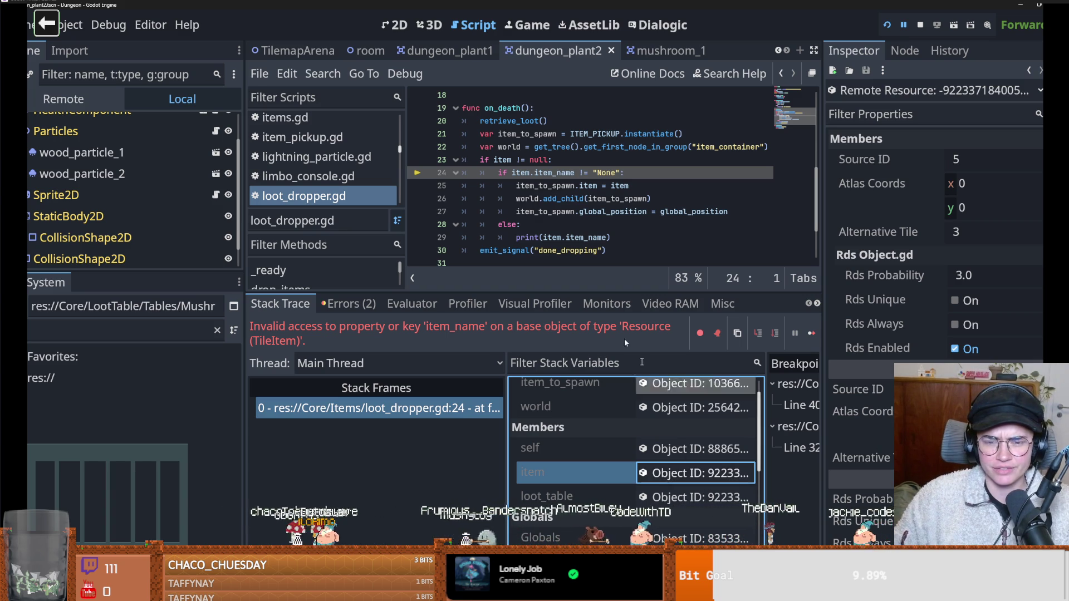
scroll(563, 252, "up", 6)
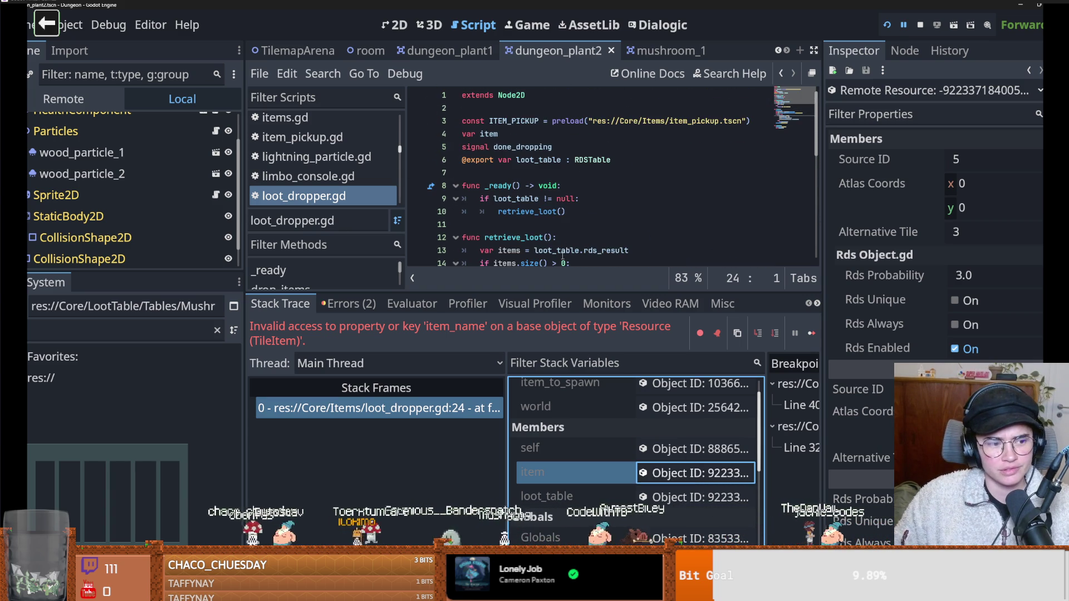
scroll(564, 253, "down", 5)
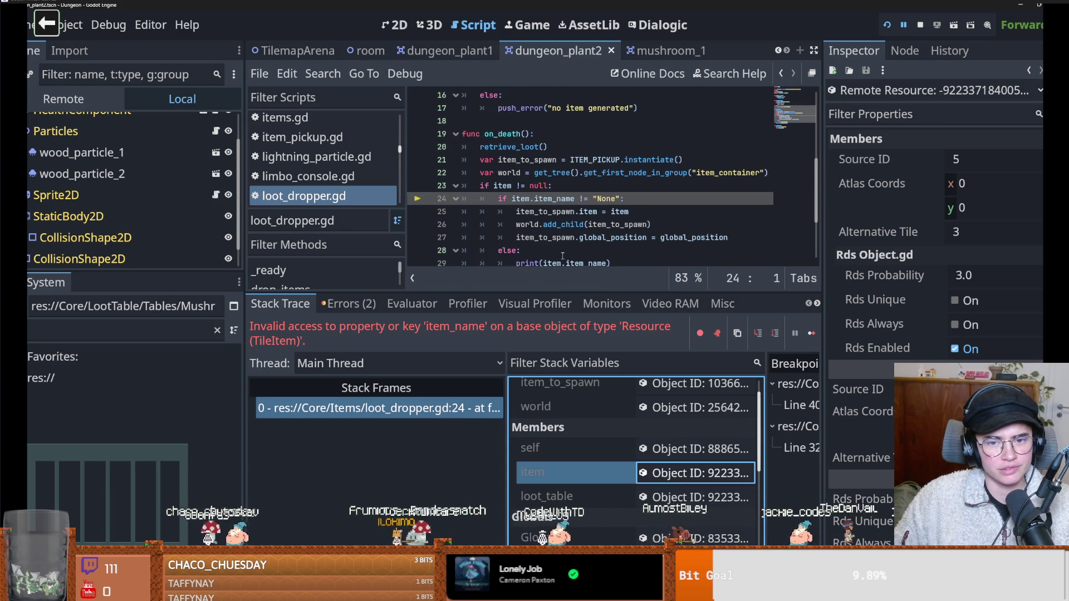
left_click_drag(215, 272, 214, 372)
View MushroomLoot.tres and type 'b' into the FileSystem filter.
left_click(102, 428)
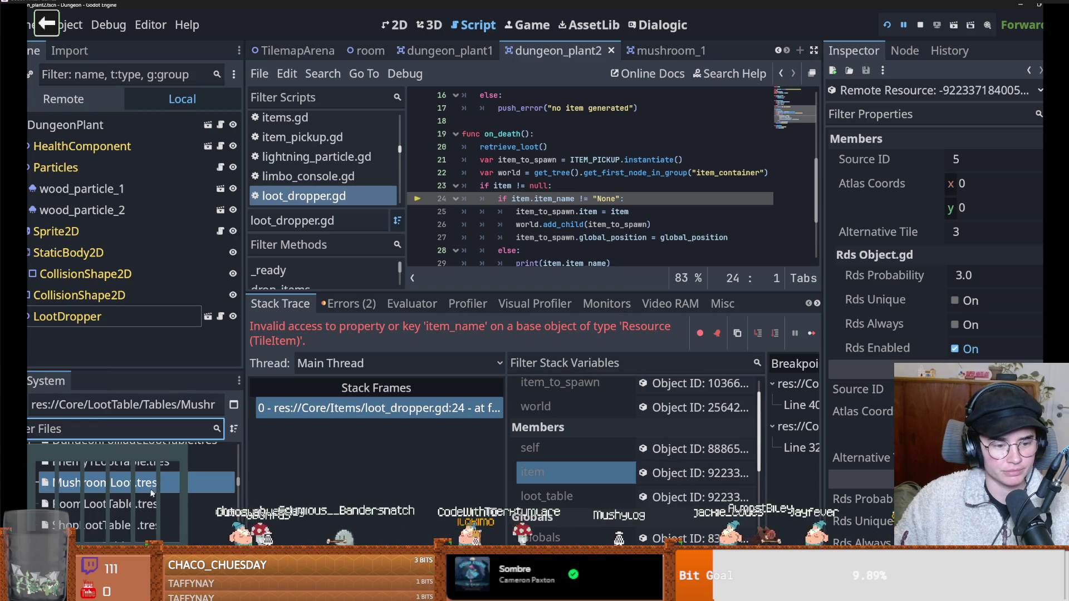
left_click(144, 486)
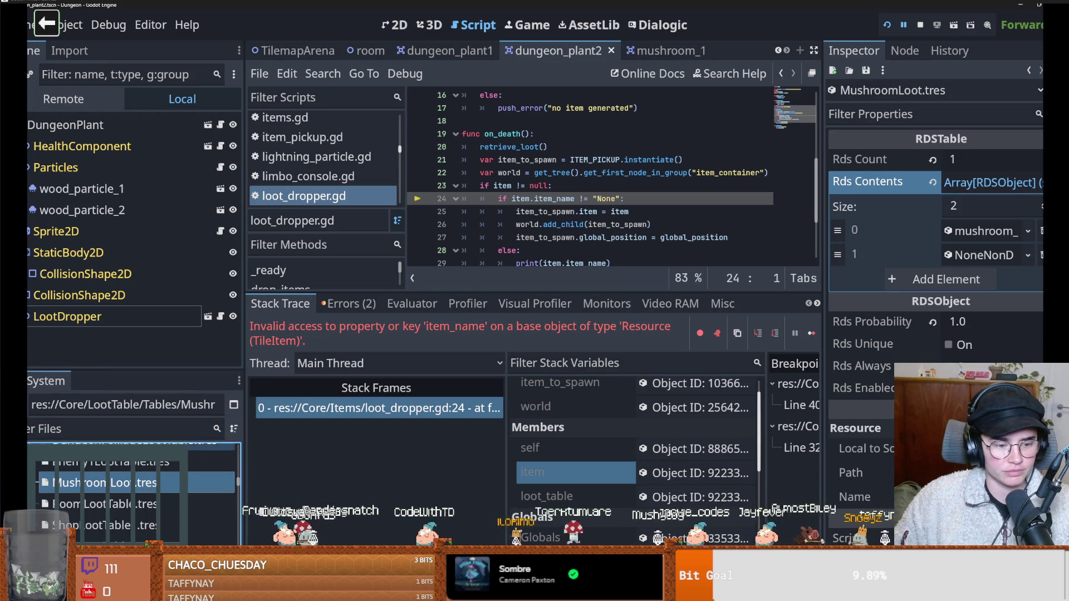
left_click(101, 430)
type("b")
In dungeon_plant1, revert the LootDropper's Loot Table to <empty>.
left_click(445, 51)
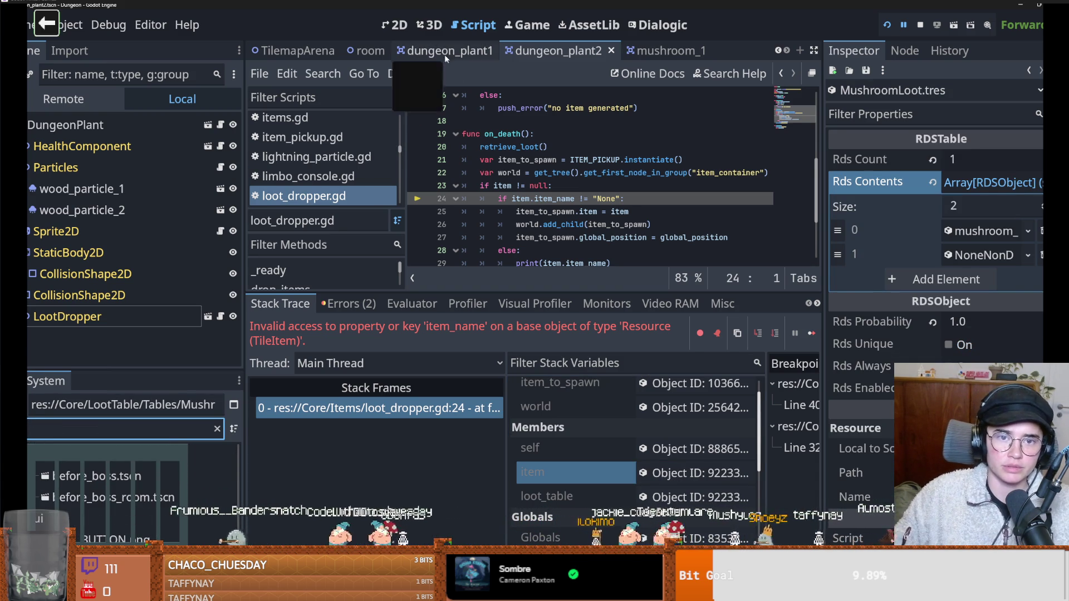
left_click(82, 316)
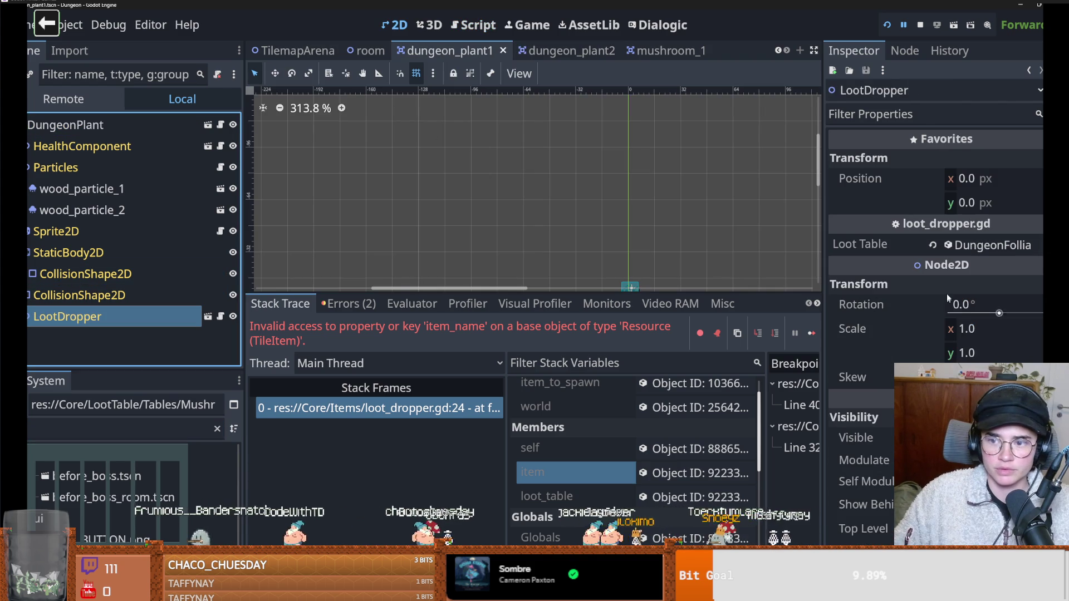
left_click(947, 292)
left_click(976, 340)
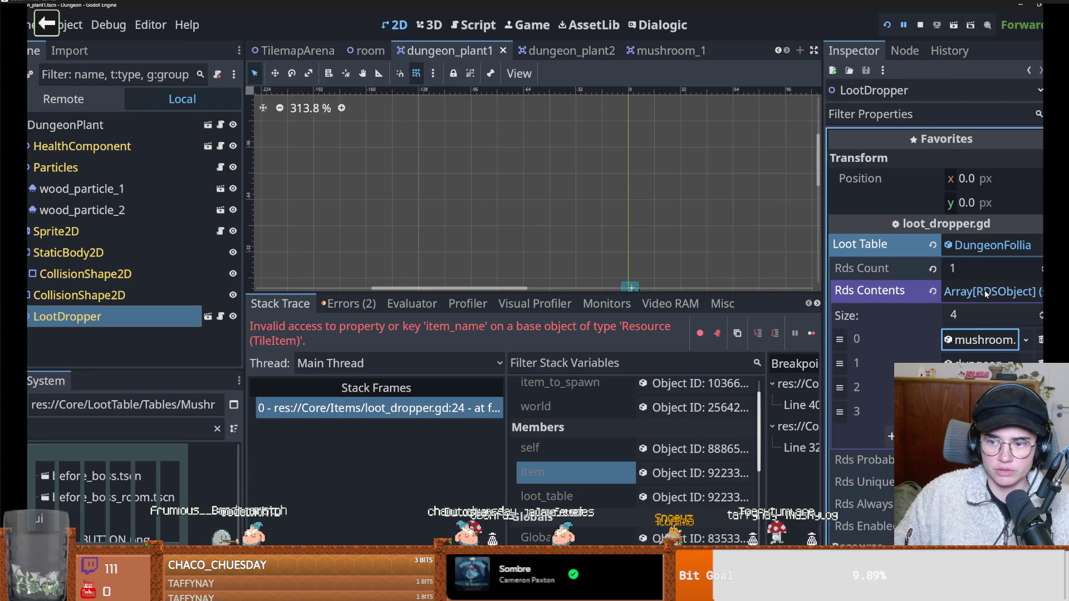
left_click(932, 291)
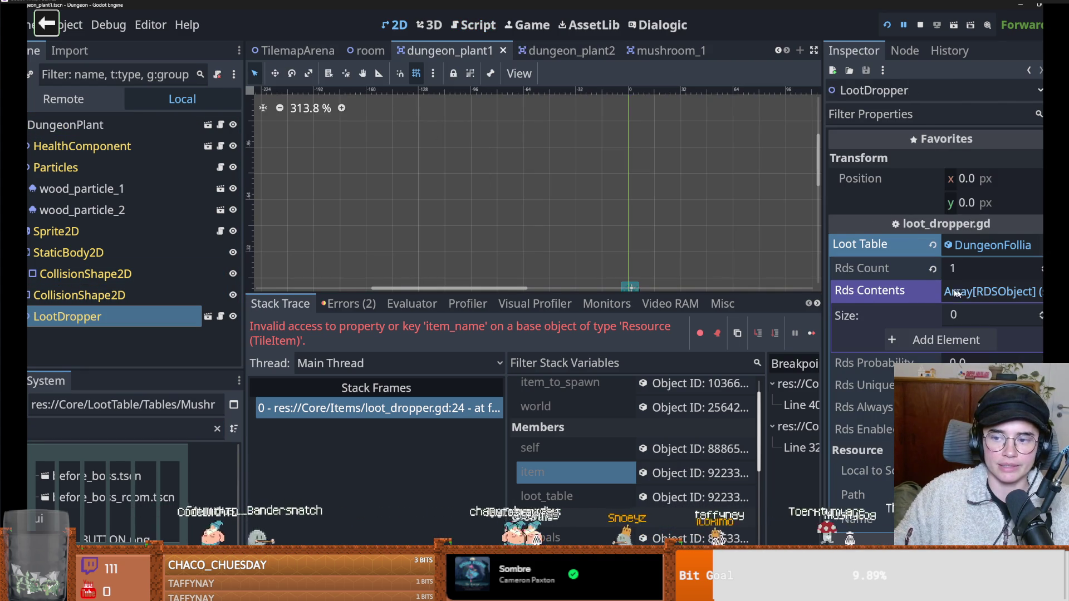
key("ctrl+z")
left_click(933, 245)
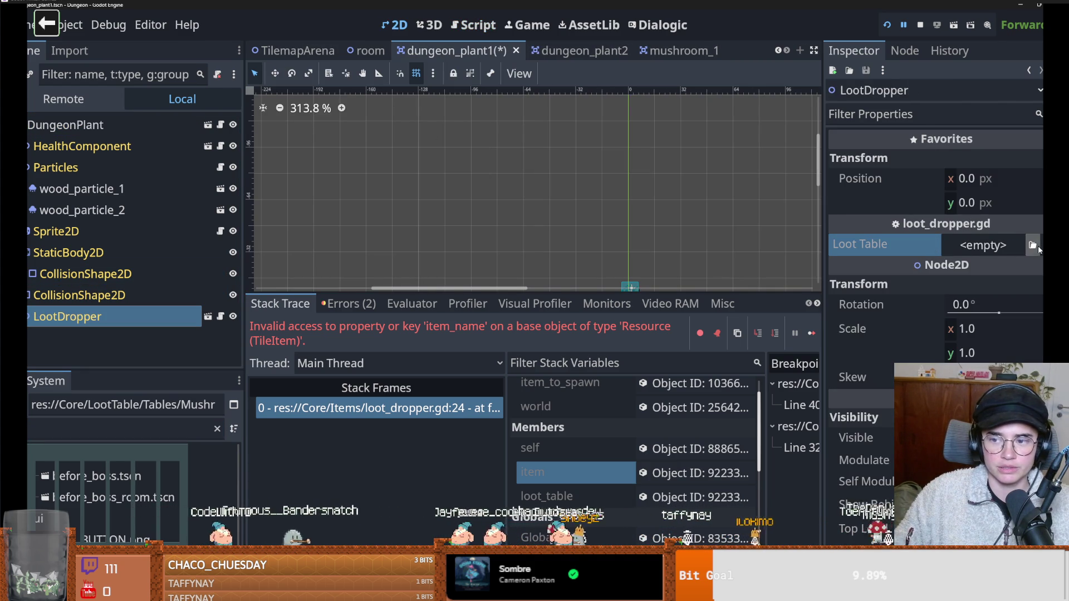
Clear the FileSystem filter and enlarge the dock to list the loot table files.
left_click(985, 246)
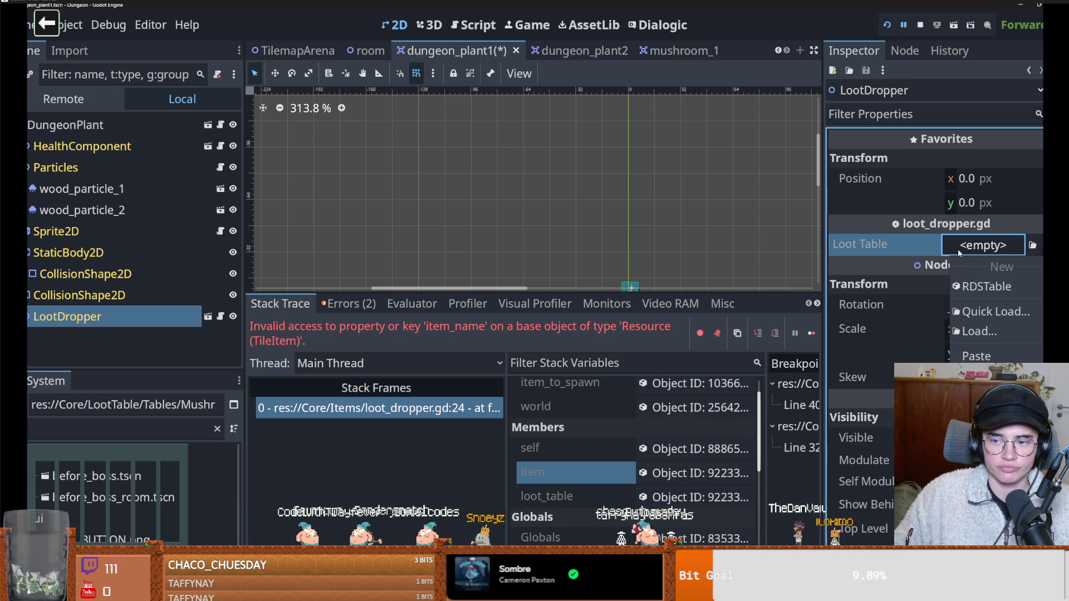
key("Escape")
left_click(217, 428)
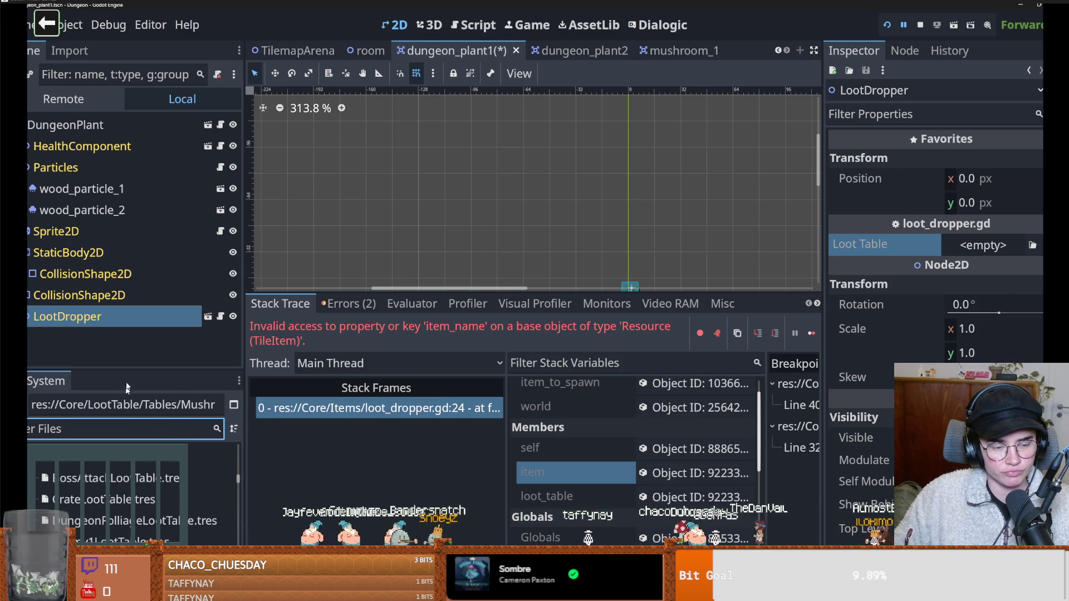
left_click_drag(134, 368, 134, 273)
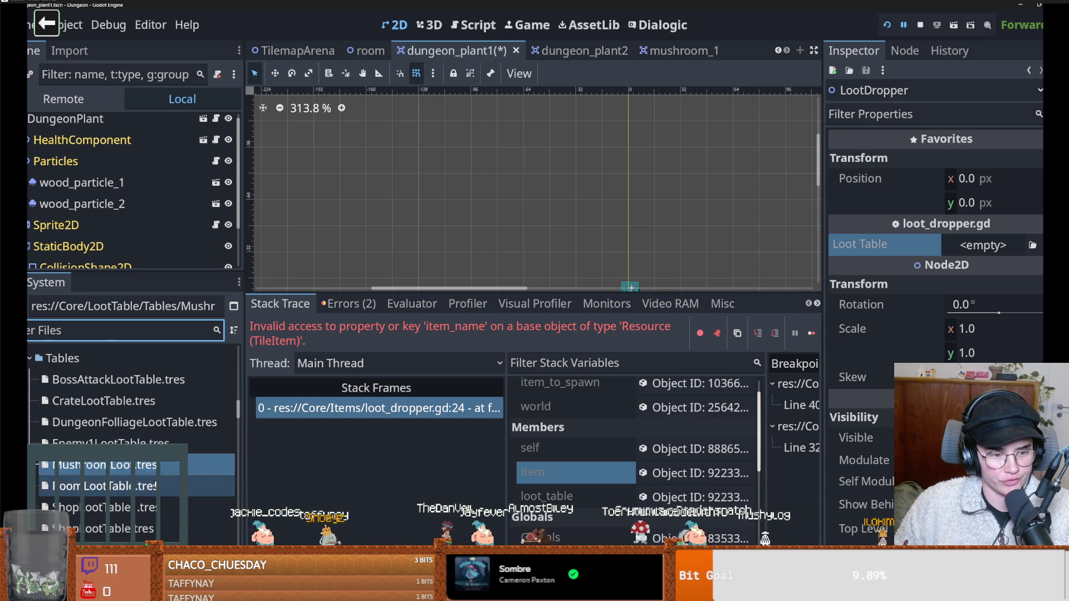
Try dropping MushroomLoot.tres onto the Loot Table, then close the resource dropdown.
scroll(126, 464, "down", 1)
left_click_drag(127, 437, 971, 243)
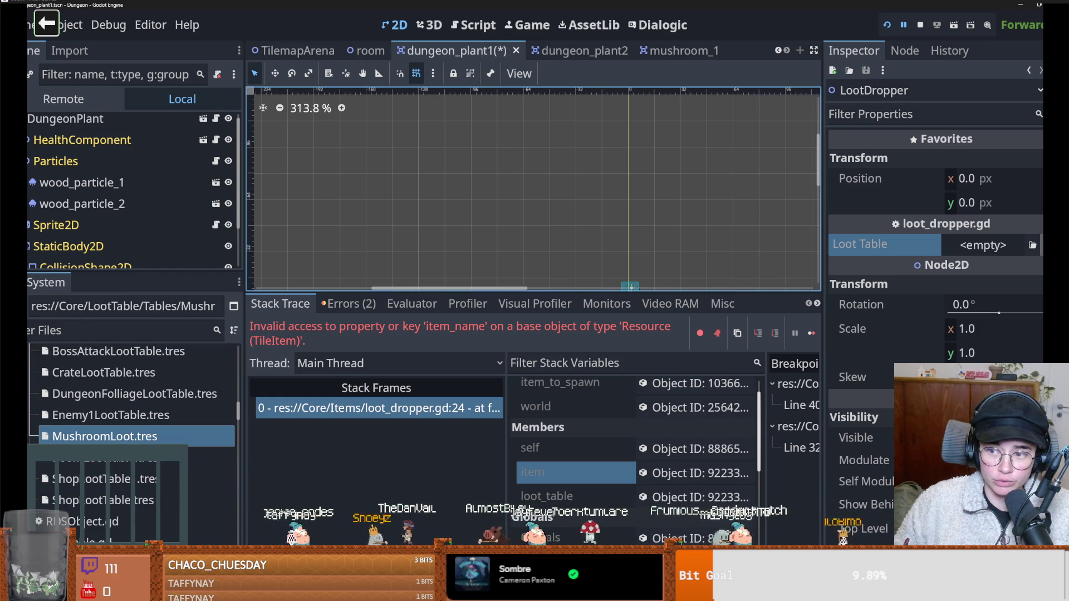
left_click(982, 244)
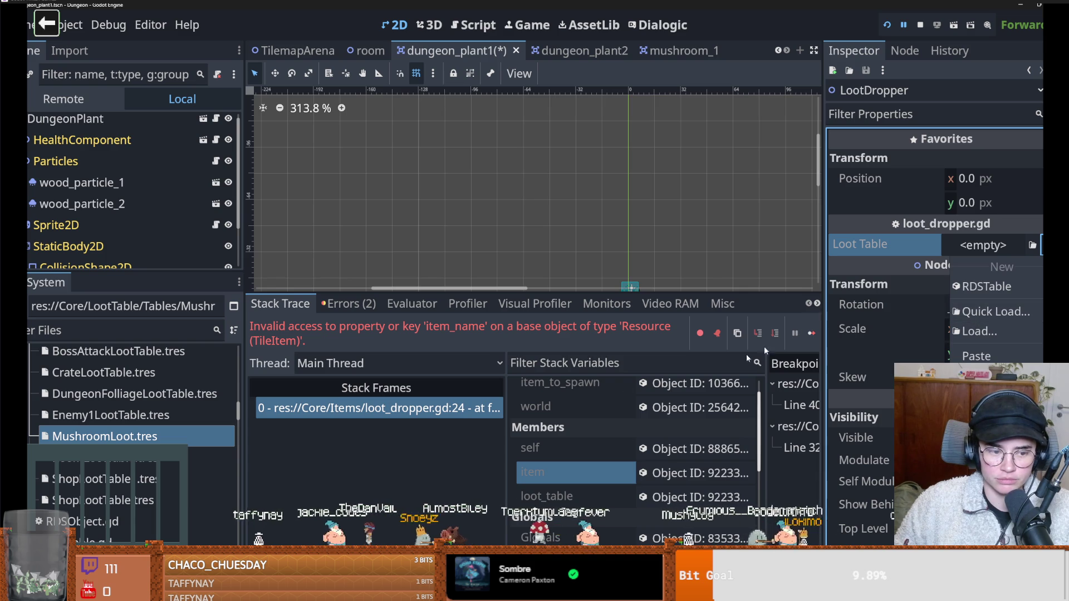
scroll(128, 456, "up", 3)
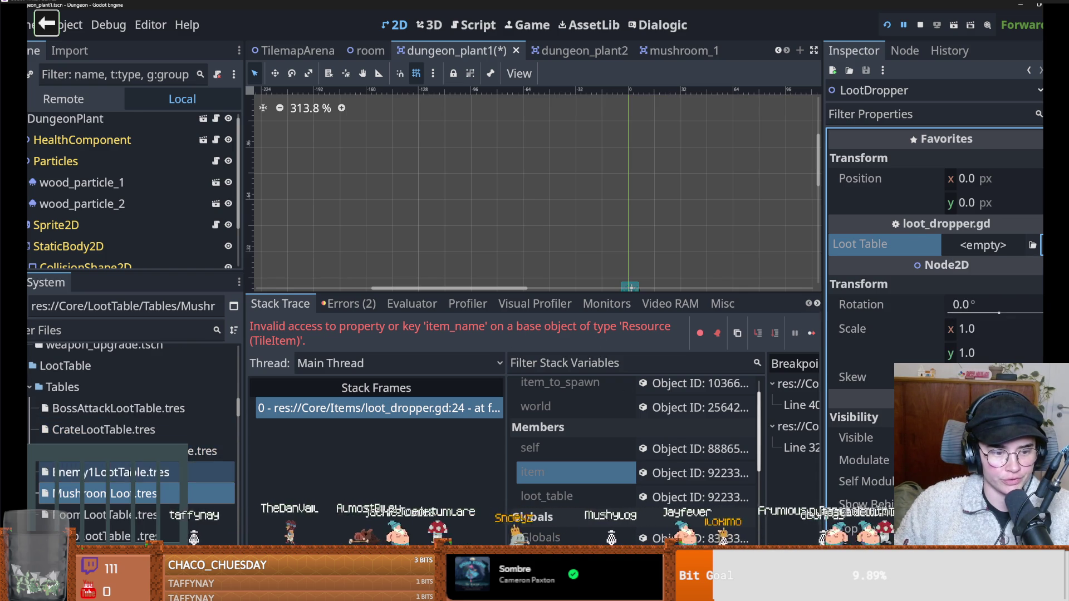
Review DungeonFoliageLootTable.tres's four entries, then return to loot_dropper.gd at line 24.
left_click(138, 459)
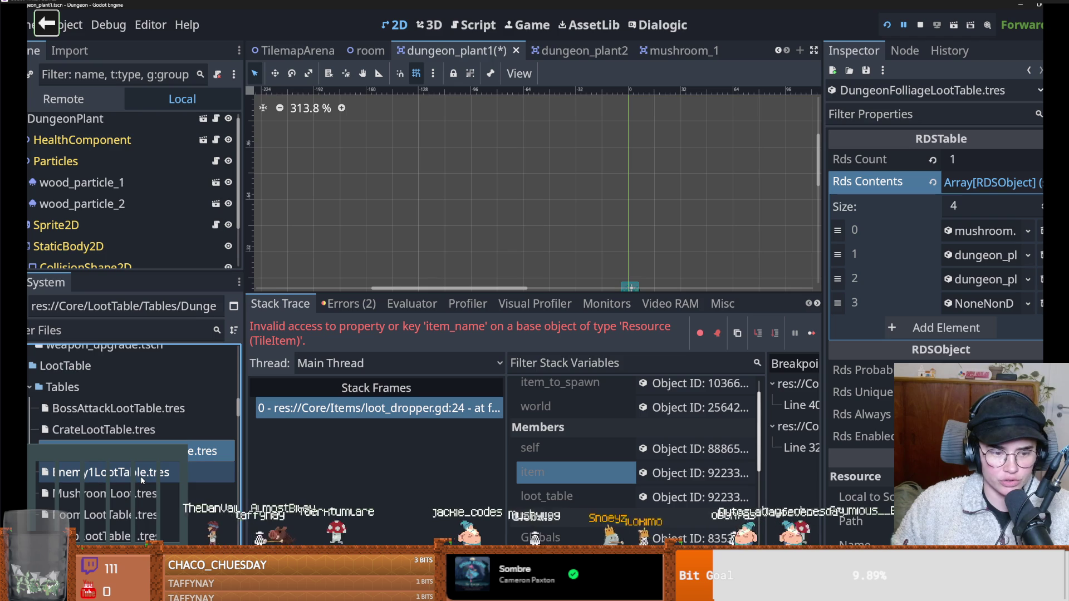
scroll(141, 476, "down", 1)
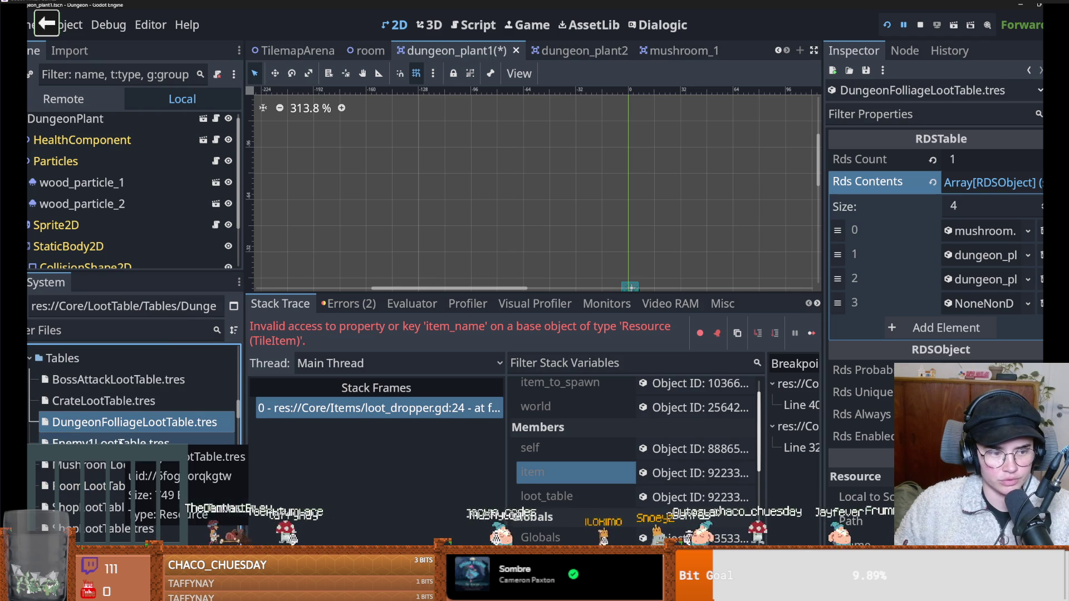
key("Down")
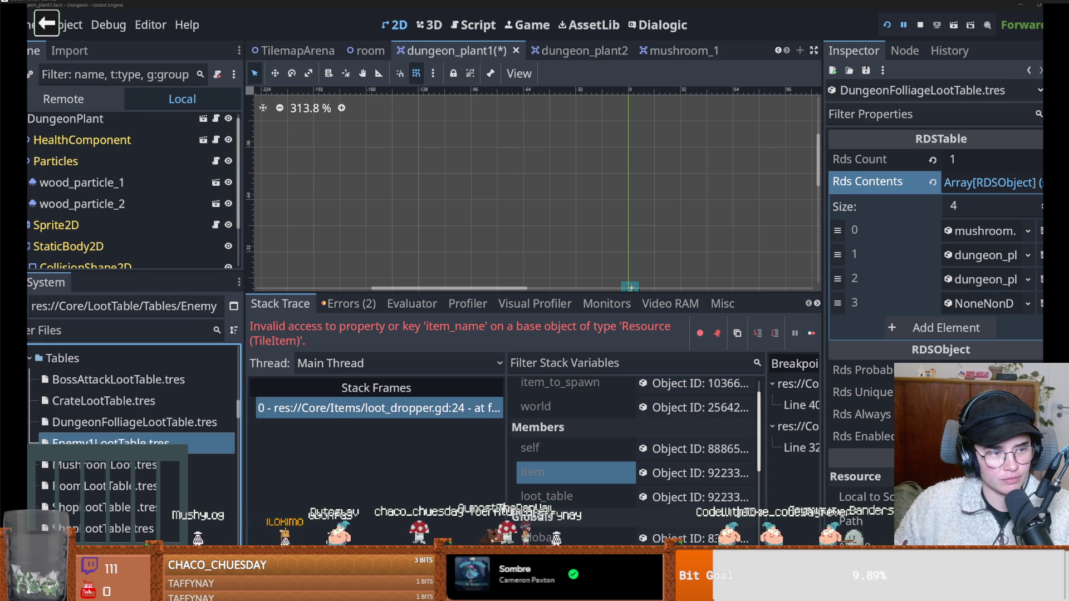
left_click(434, 406)
Enlarge the code editor and highlight item_name on line 24 of loot_dropper.gd.
left_click_drag(468, 294, 475, 376)
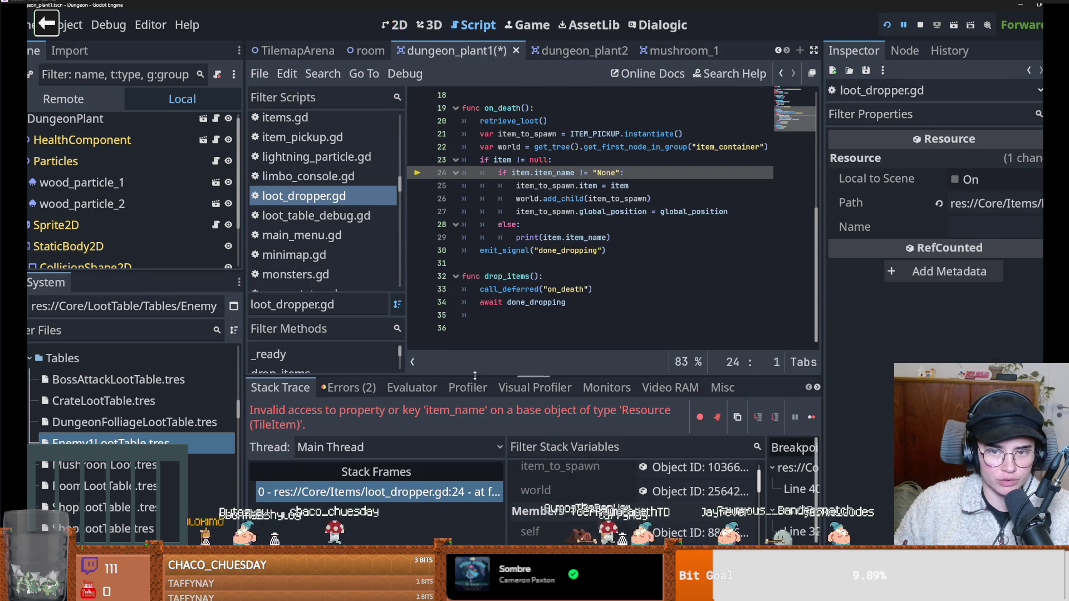
scroll(520, 338, "up", 2)
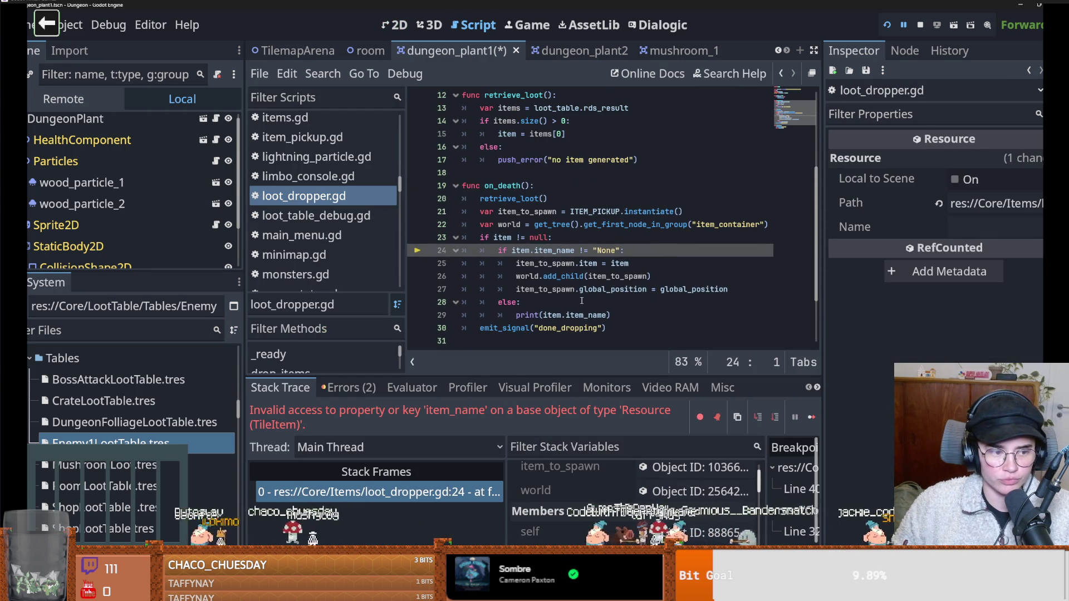
double_click(558, 252)
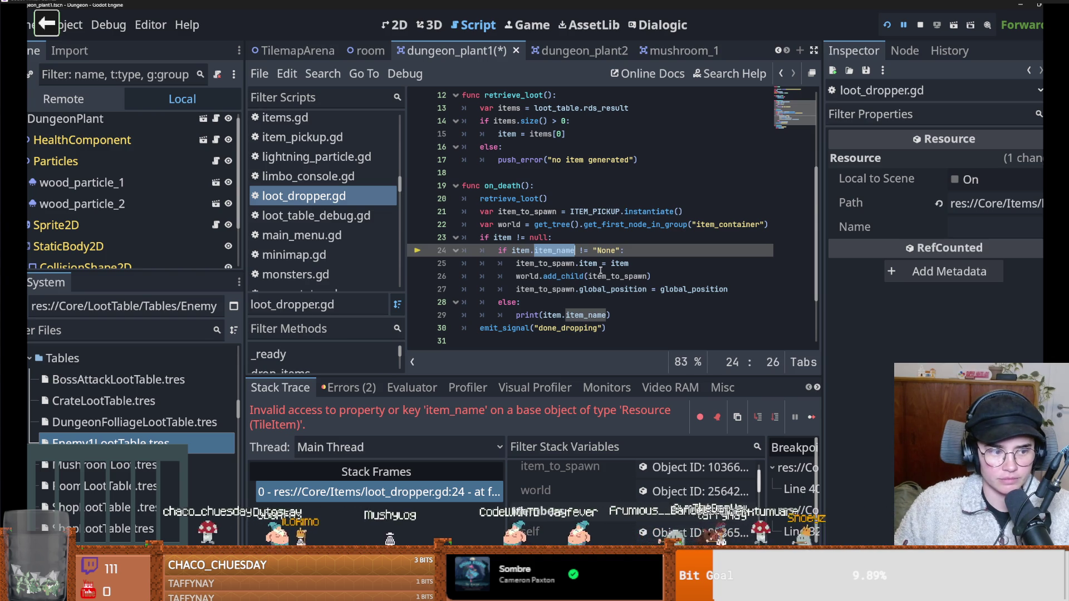
scroll(593, 295, "down", 1)
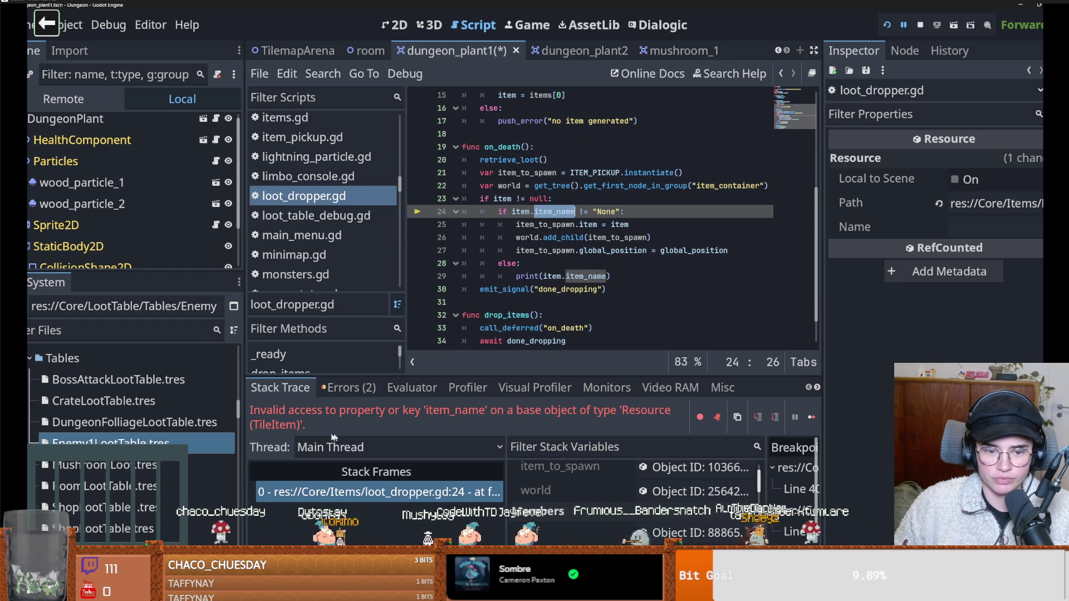
scroll(96, 228, "down", 3)
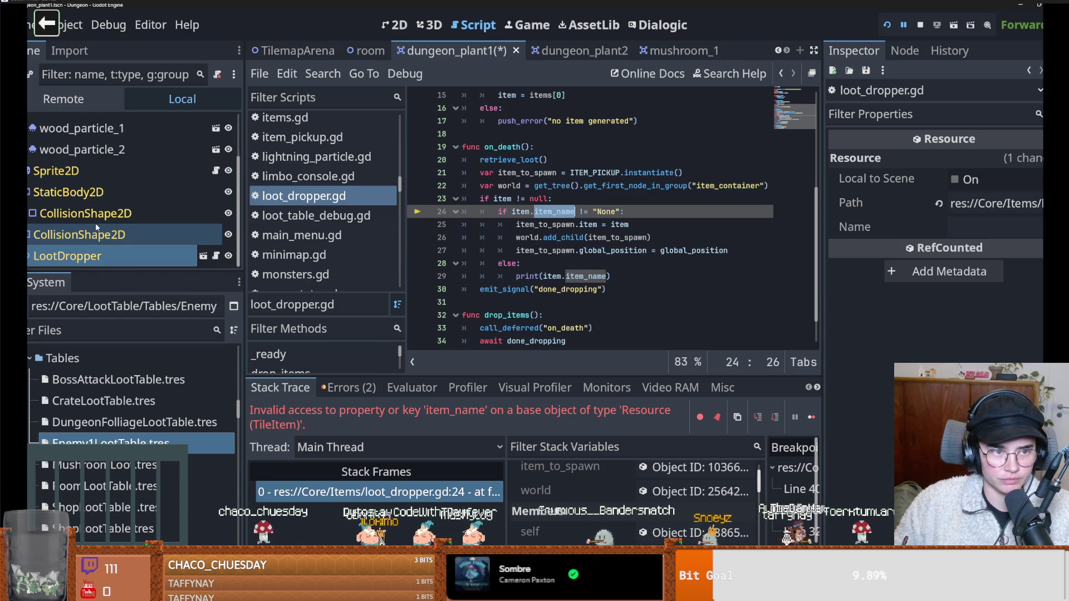
Give the LootDropper a New RDSTable loot table with Rds Count 1.
left_click(97, 257)
left_click(982, 246)
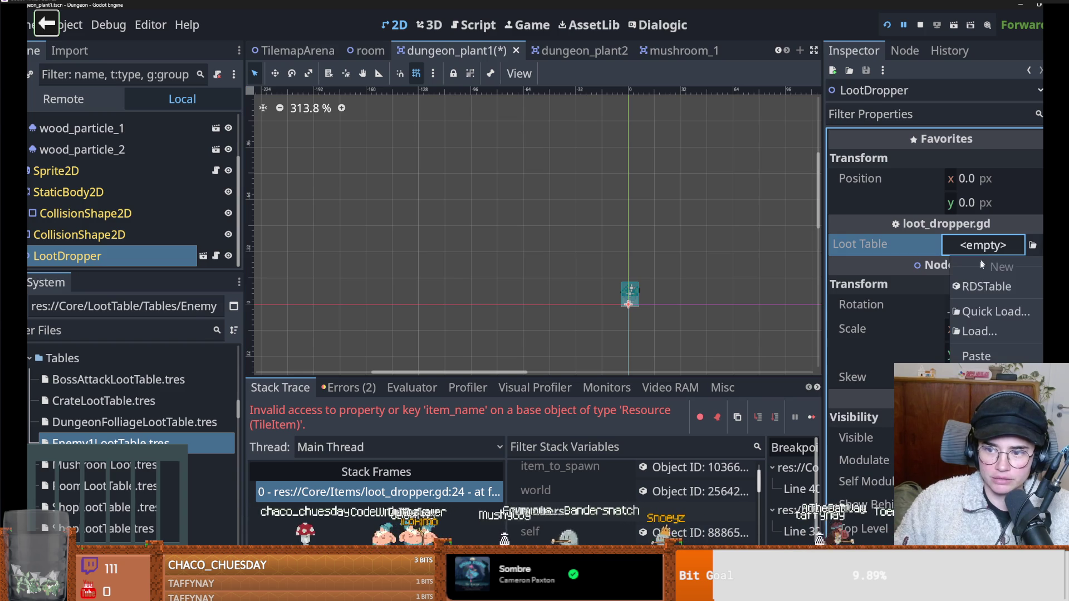
left_click(985, 286)
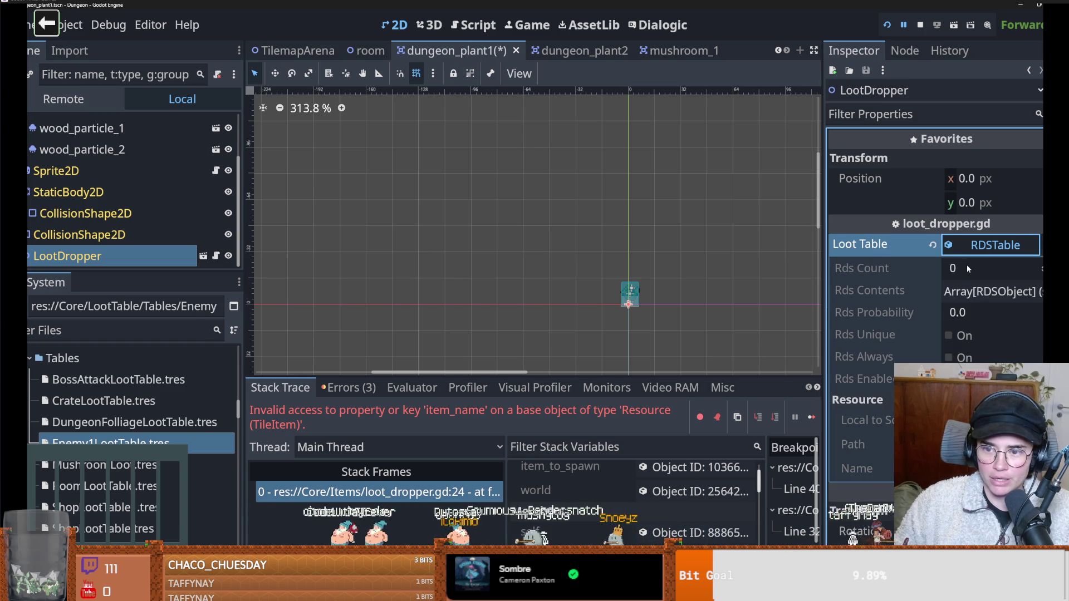
left_click(966, 266)
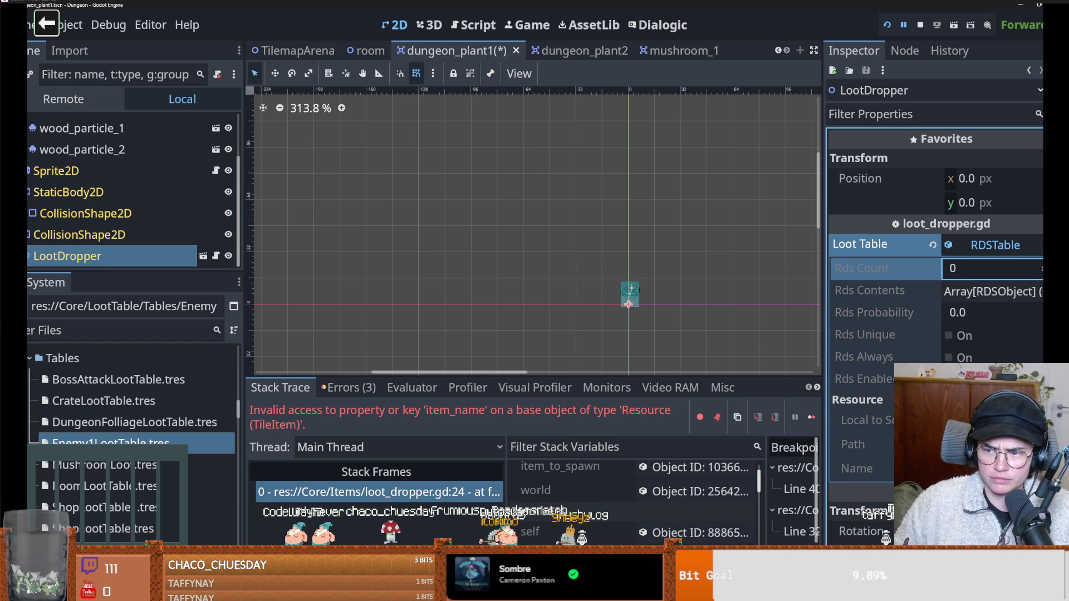
left_click(995, 245)
key("Escape")
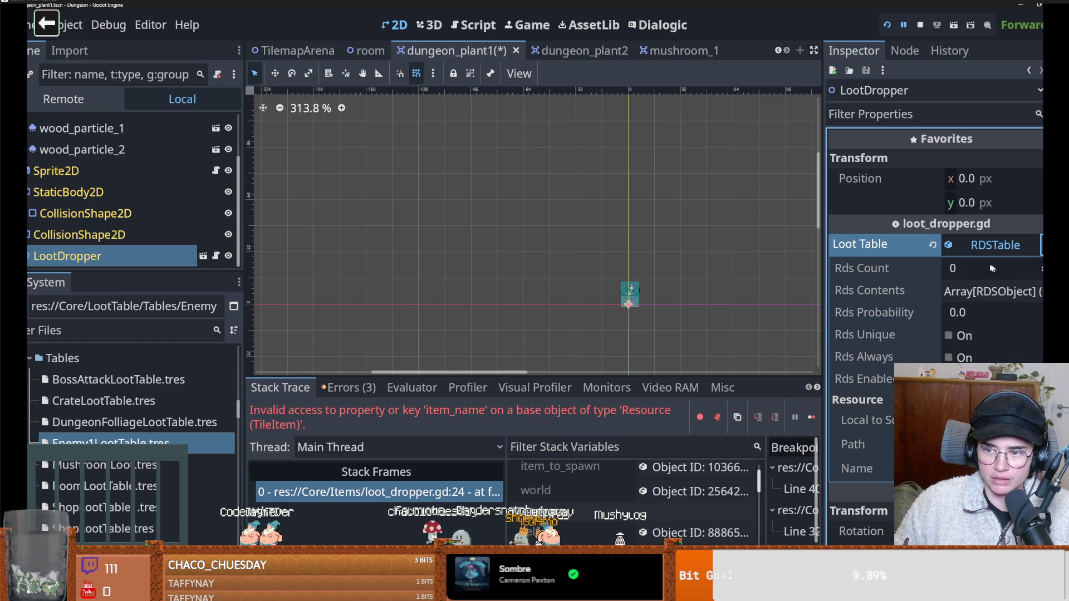
Size Rds Contents to 3 entries and assign NoneNonDemonic.tres to the first.
left_click(1039, 265)
left_click(991, 290)
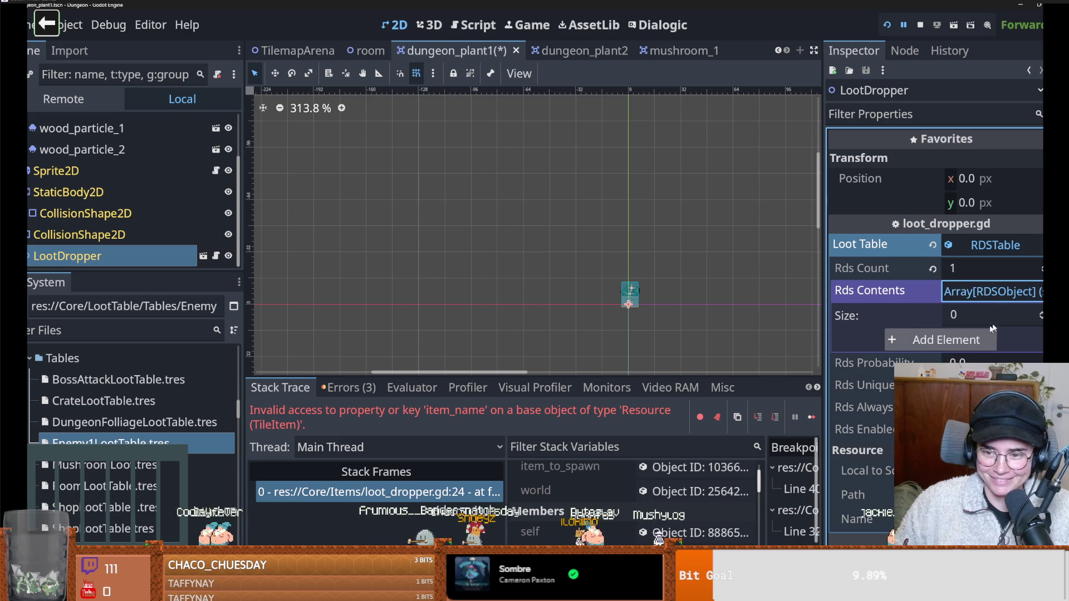
left_click(973, 315)
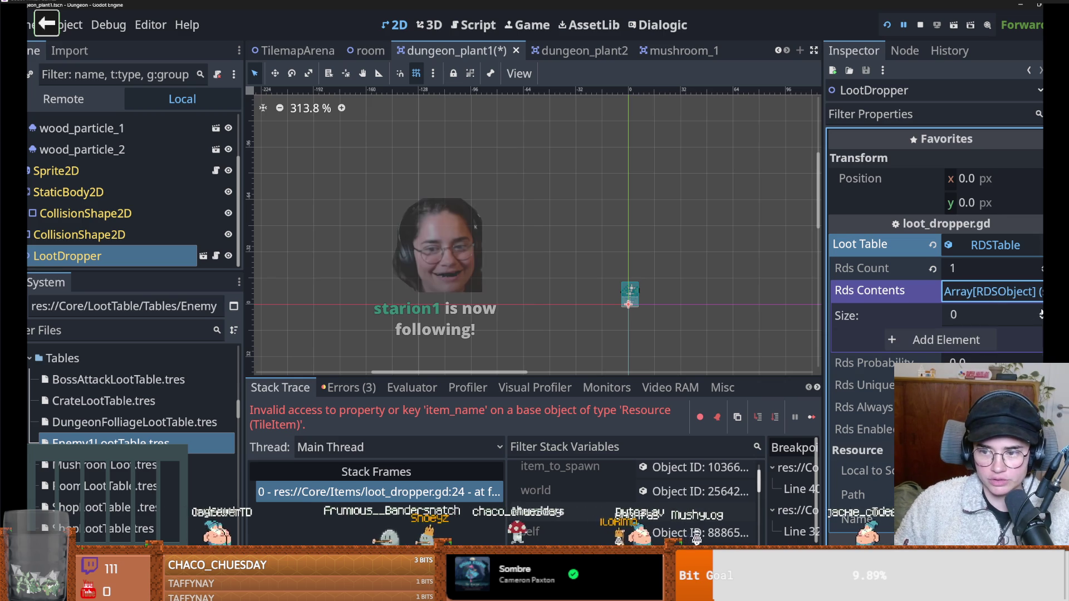
type("3")
key("Return")
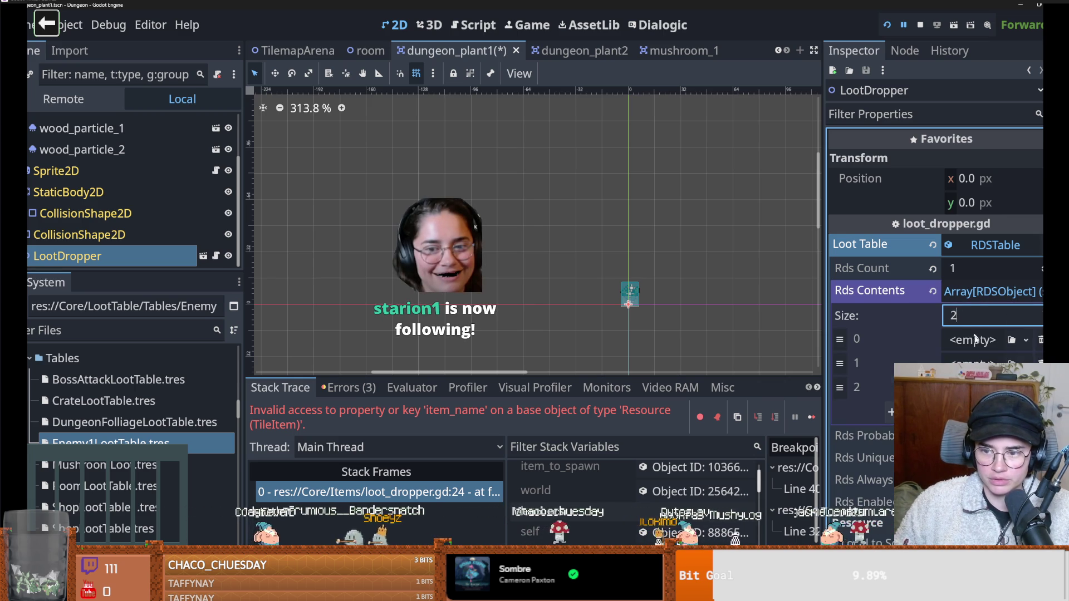
left_click(1026, 340)
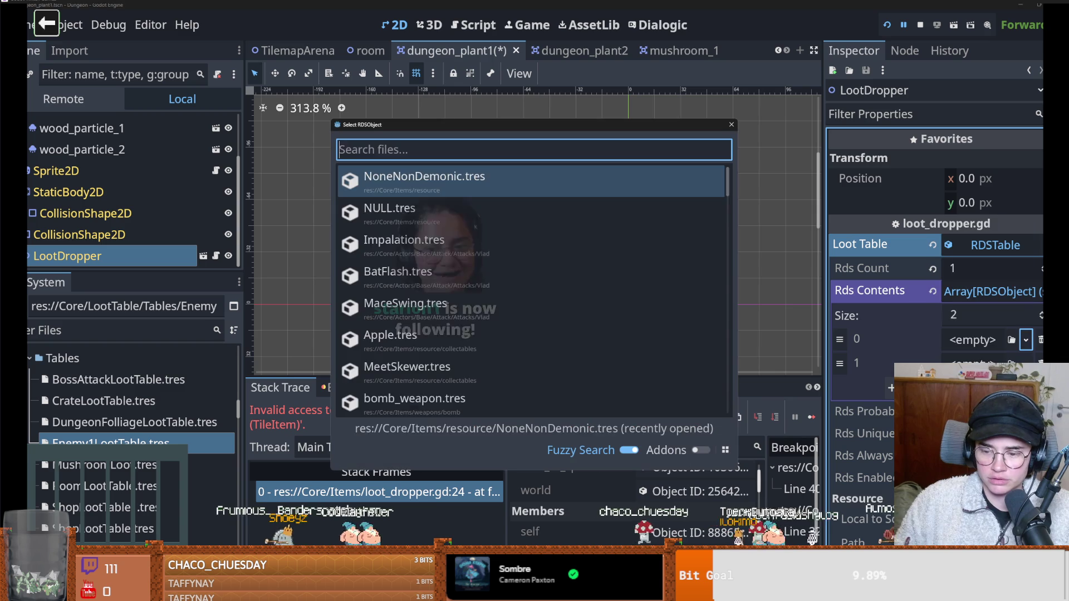
type("non")
key("Return")
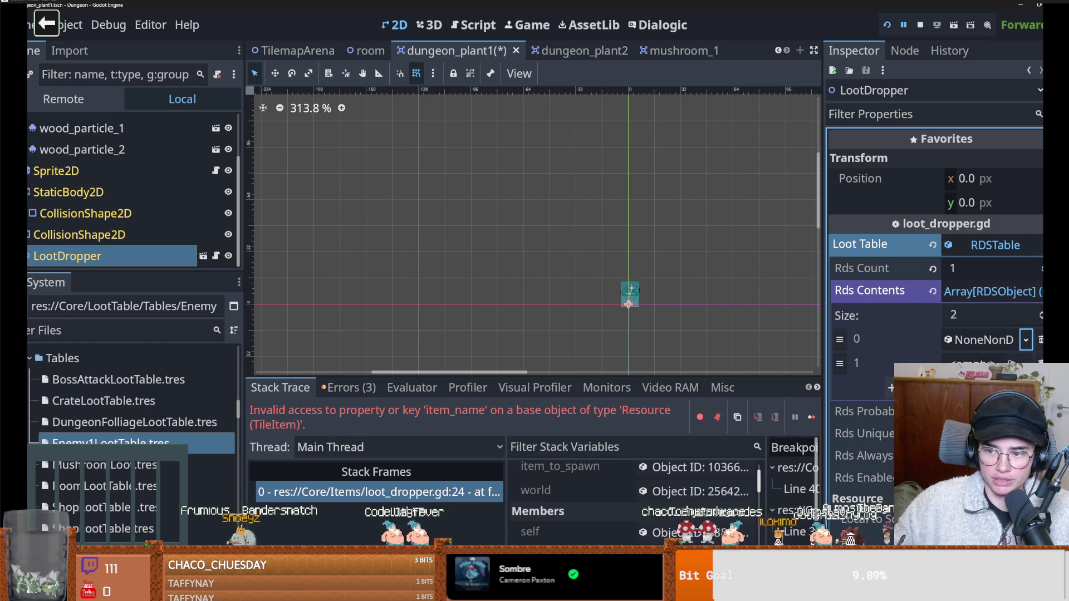
Assign Key.tres to the second Rds Contents entry via Quick Load.
left_click(1025, 363)
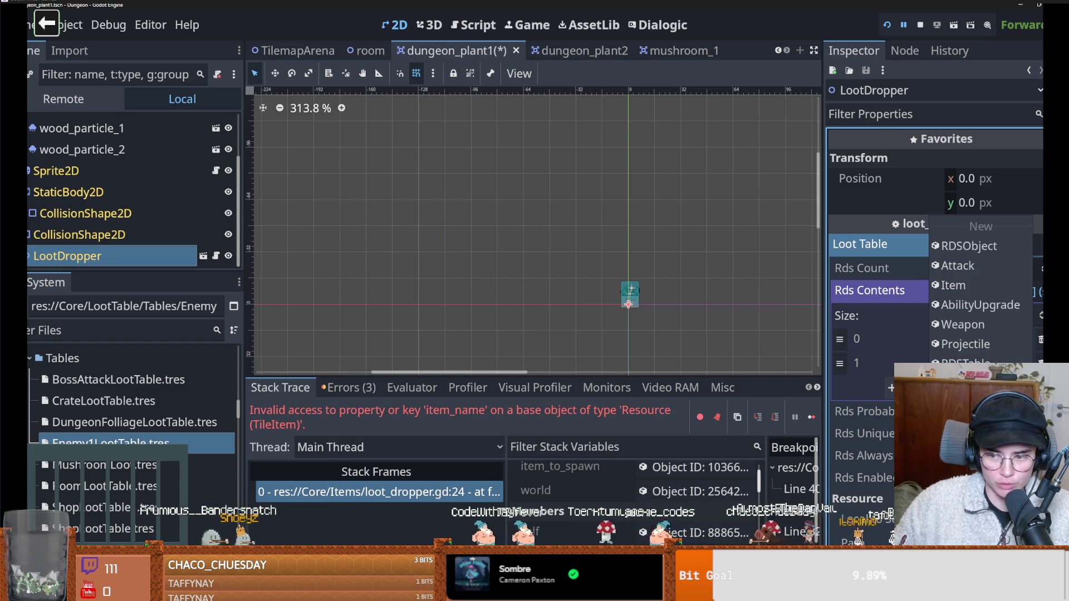
left_click(980, 504)
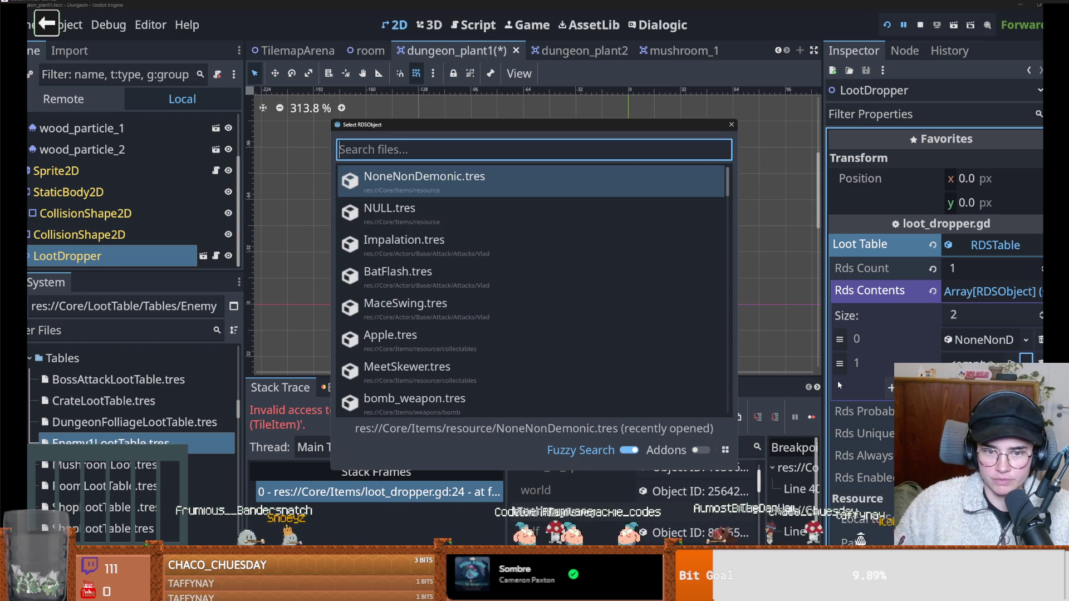
type("key")
double_click(460, 209)
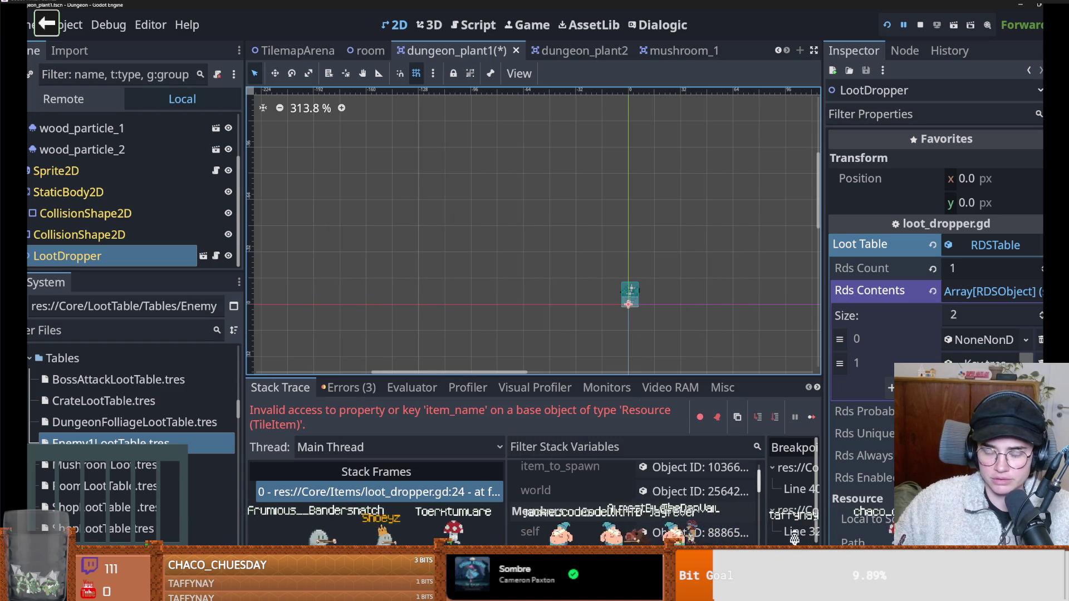
left_click(1026, 361)
left_click(868, 366)
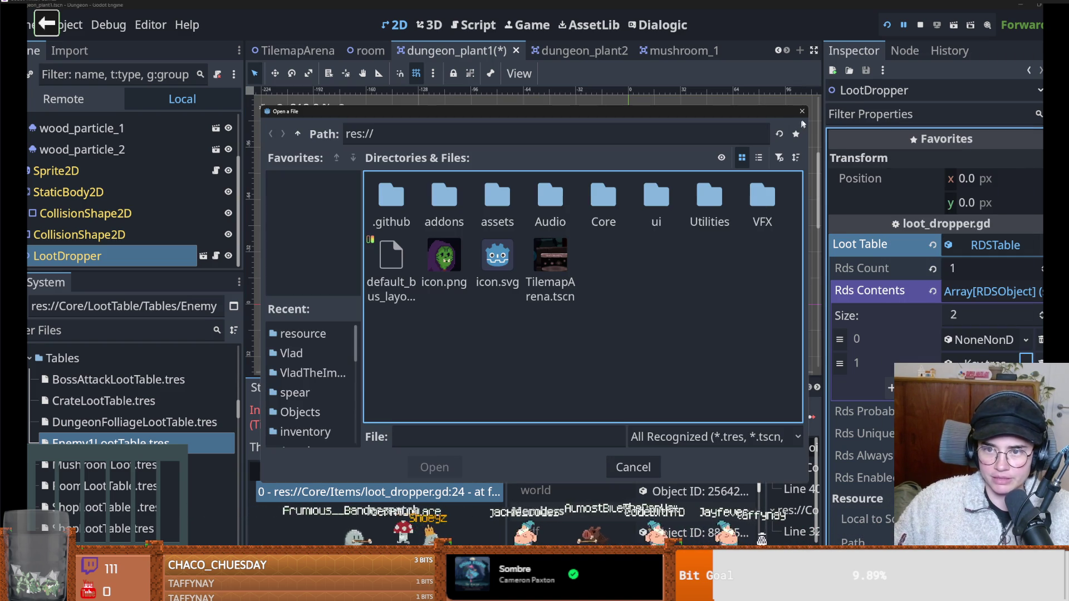
left_click(801, 111)
Make the second entry's Keys resource unique and review its properties.
left_click(1026, 360)
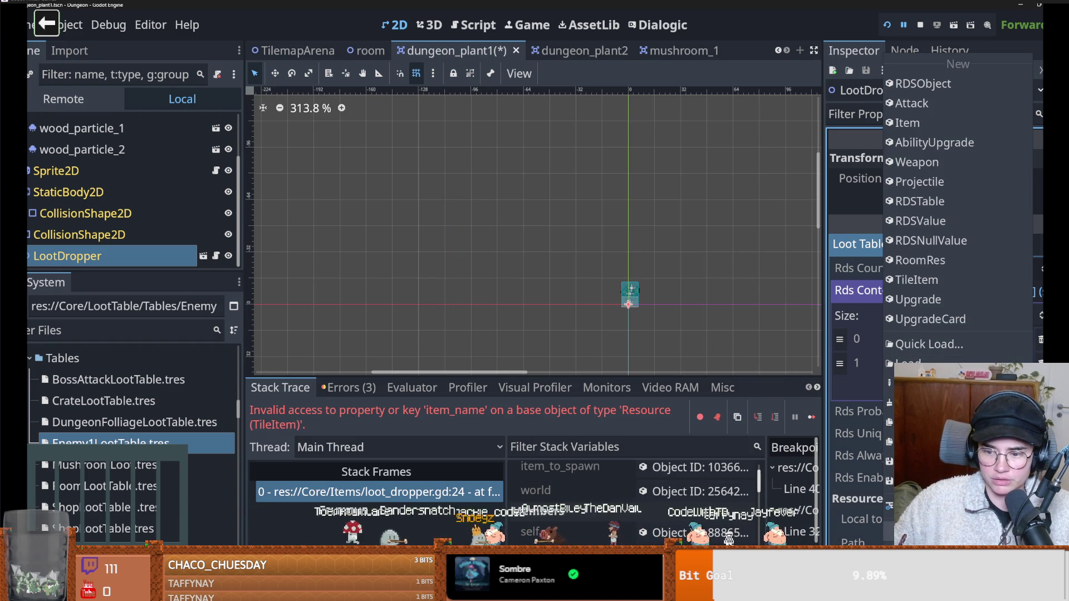
left_click(925, 441)
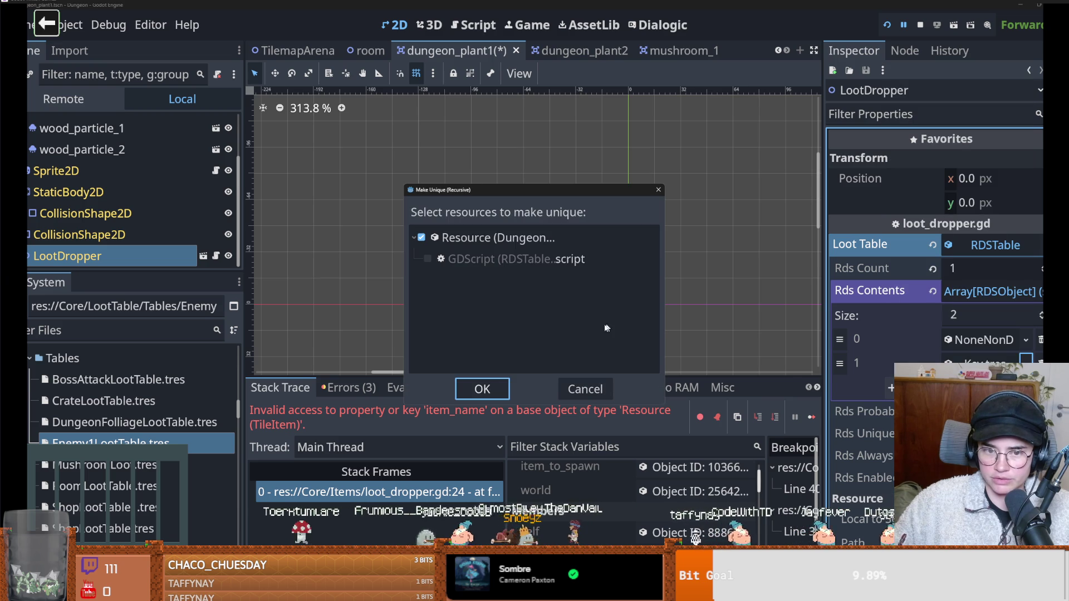
left_click(480, 391)
left_click(1026, 361)
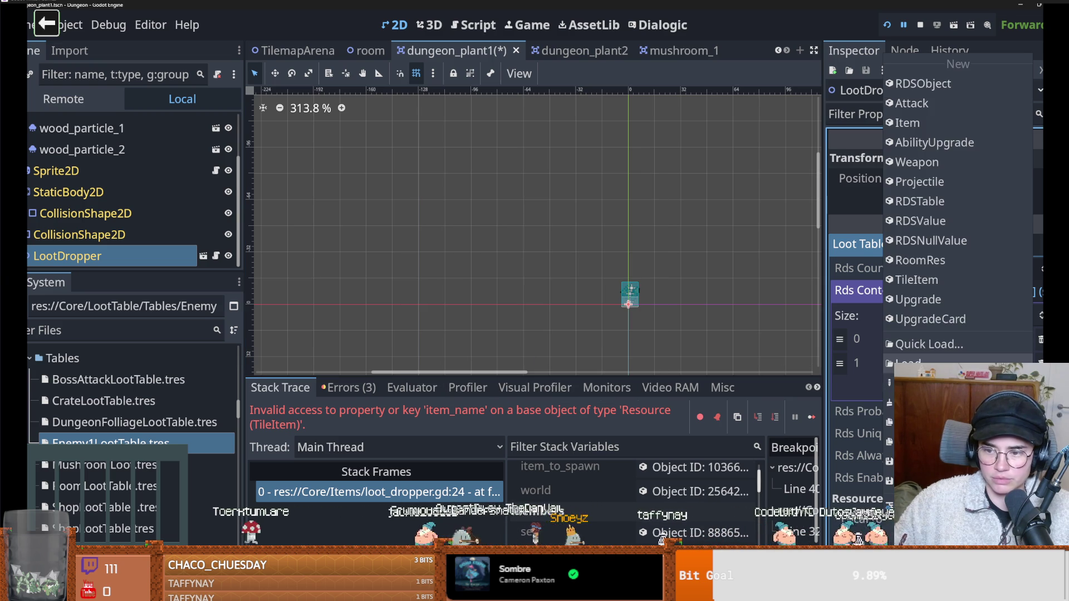
left_click(924, 480)
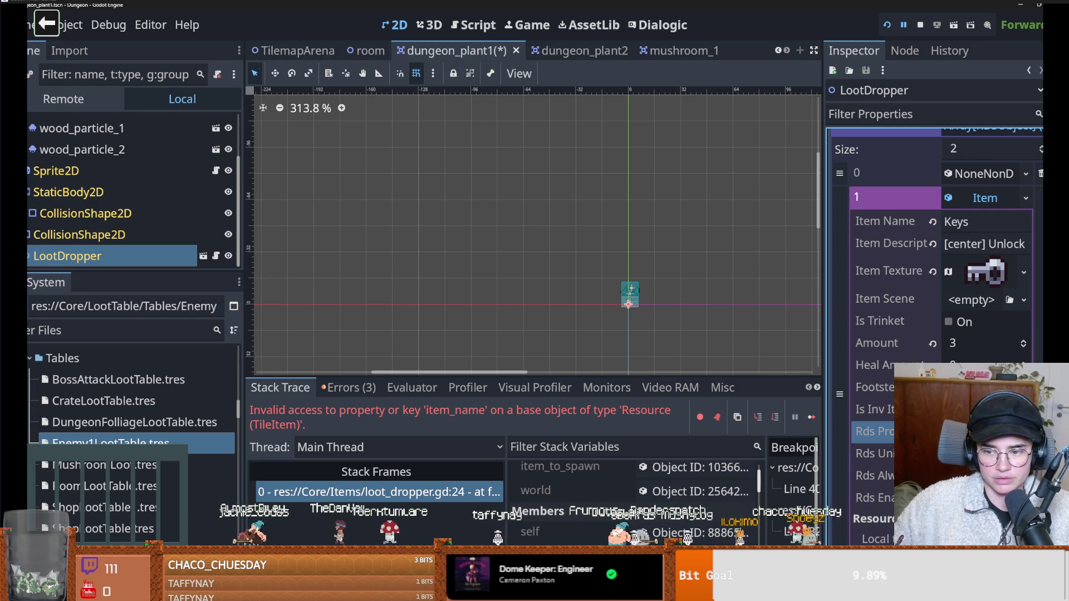
left_click(985, 197)
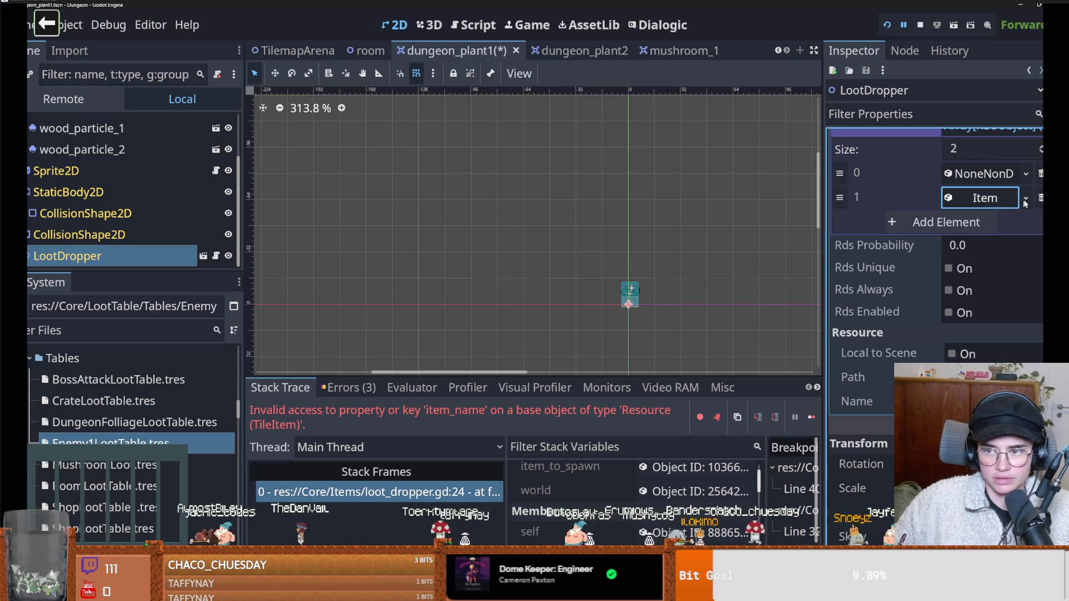
scroll(966, 294, "up", 3)
Assign Coin.tres to the third Rds Contents entry via Quick Load.
left_click(946, 388)
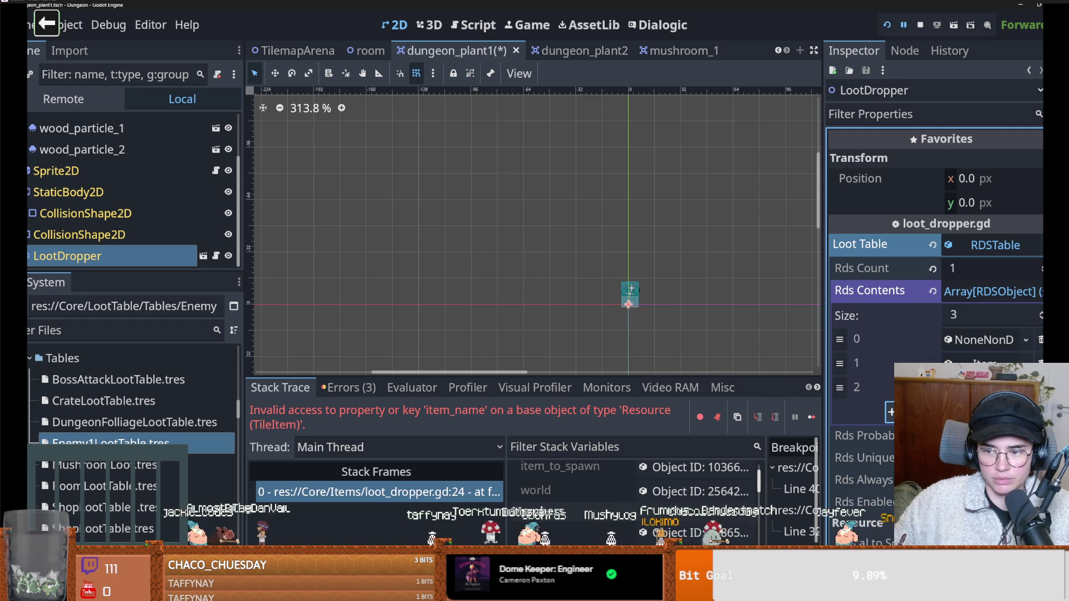
left_click(1025, 339)
left_click(979, 389)
type("coin")
key("Return")
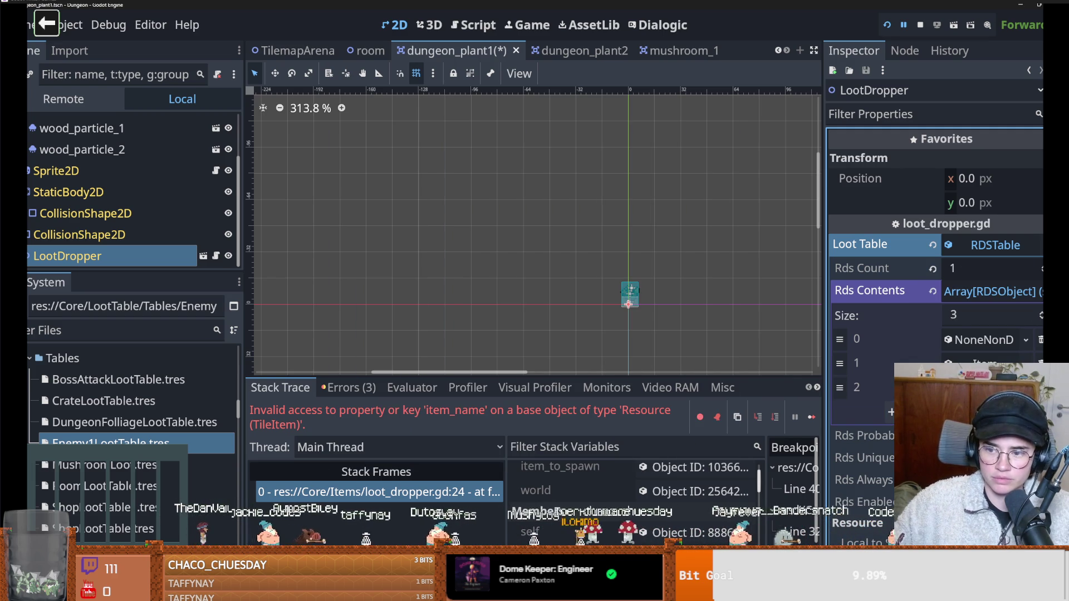
Review the first entry and the Coins item (amount 3), then collapse the loot table.
left_click(984, 340)
scroll(936, 251, "down", 3)
left_click(978, 238)
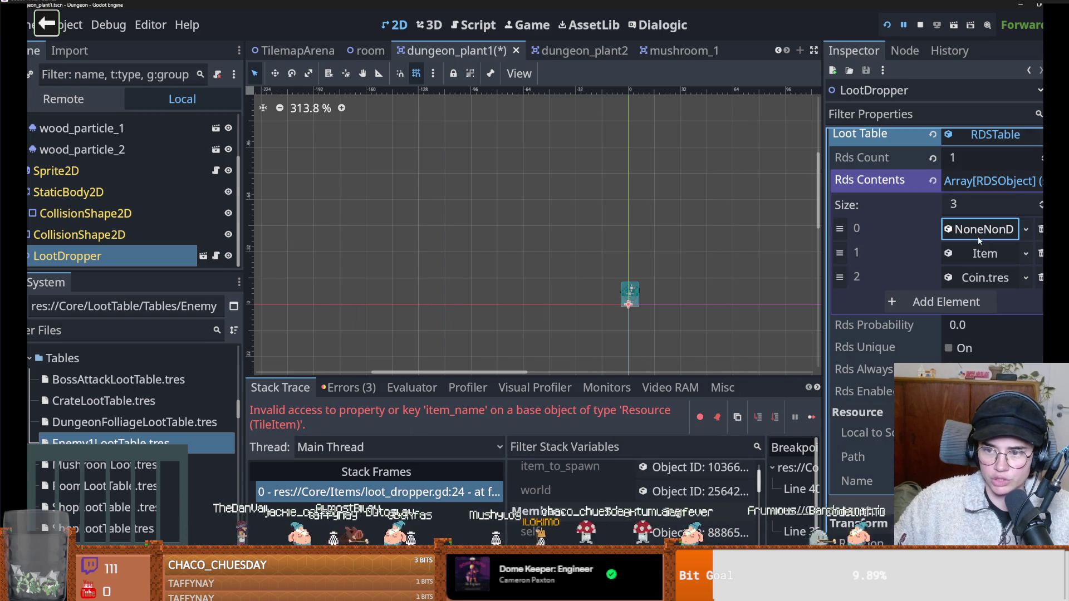
left_click(1026, 278)
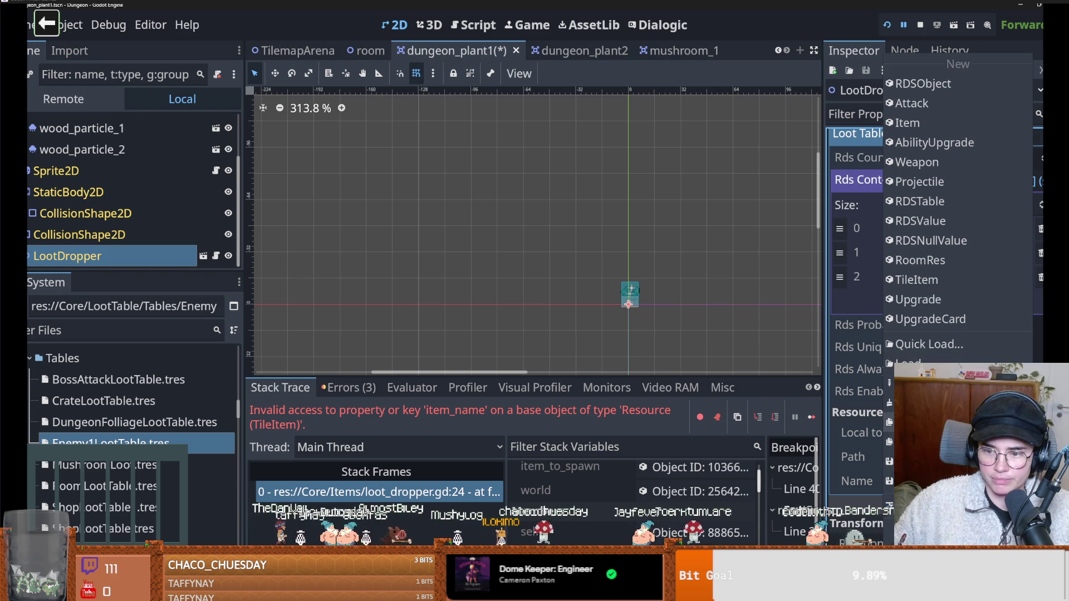
left_click(907, 122)
left_click(984, 277)
scroll(984, 277, "down", 3)
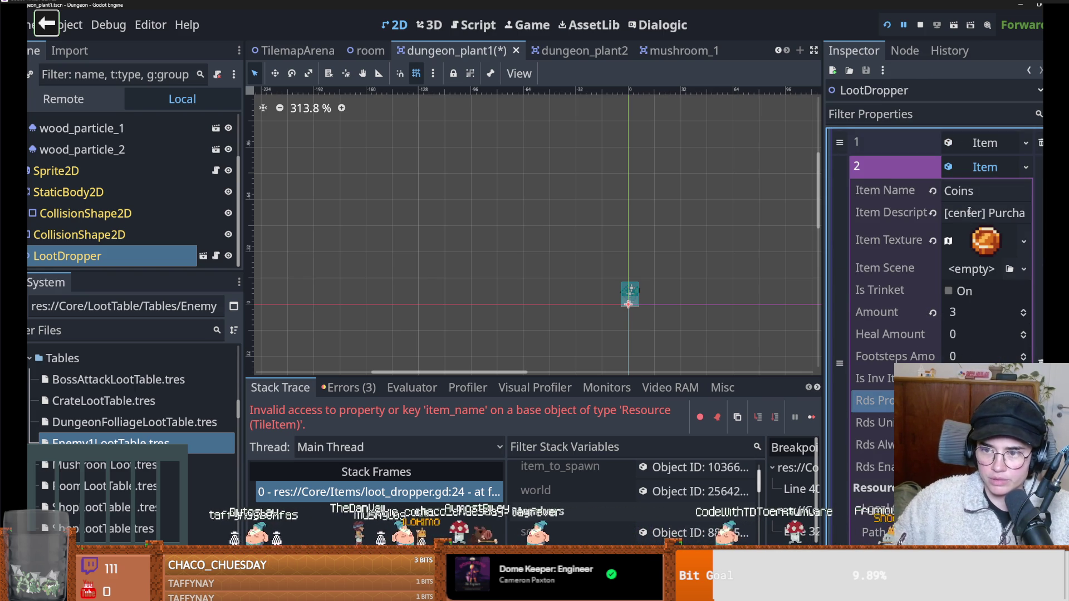
left_click(980, 167)
scroll(1004, 290, "up", 5)
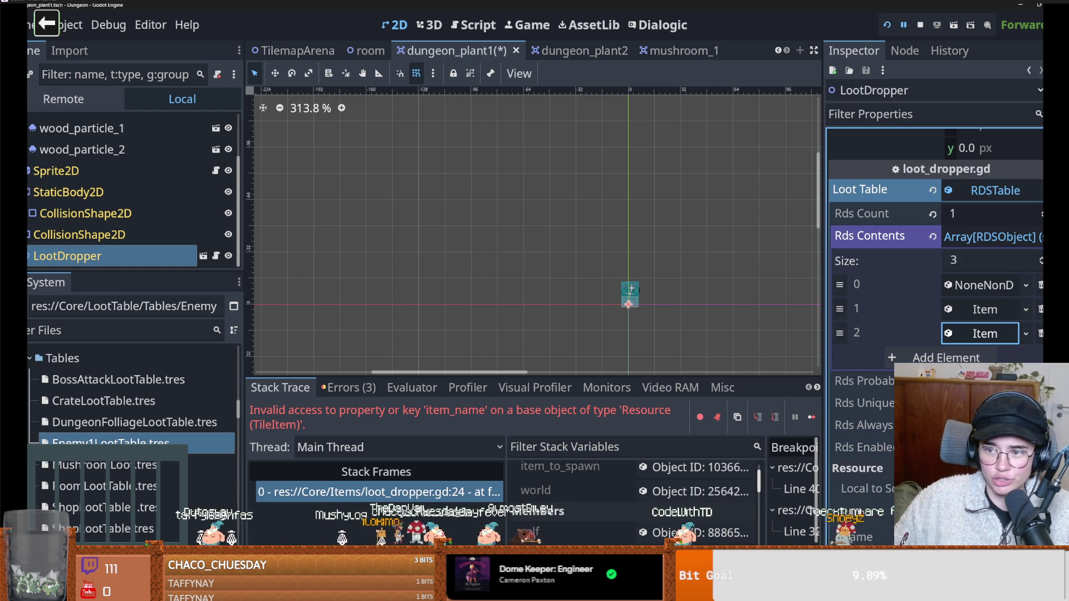
left_click(996, 192)
left_click(1040, 190)
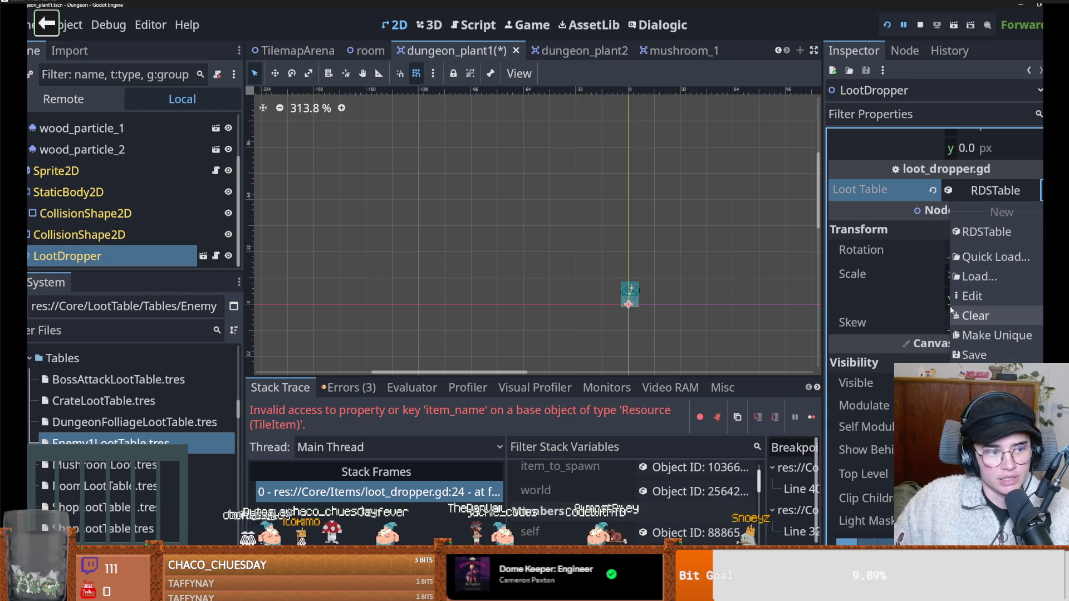
Close the loot table options and save the dungeon_plant1 scene.
key("Escape")
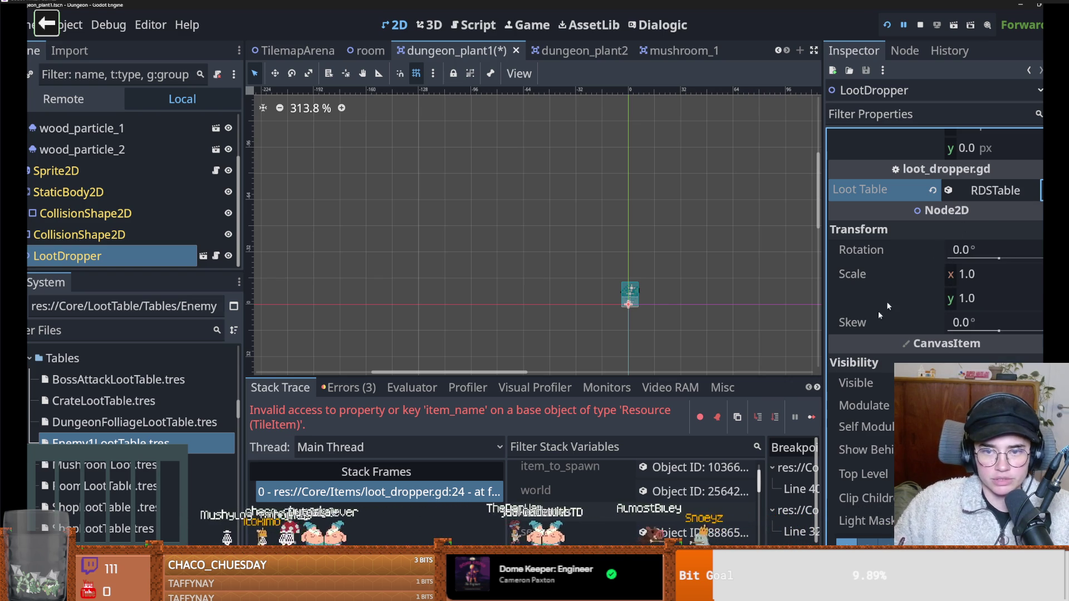
scroll(878, 311, "up", 2)
key("ctrl+s")
In dungeon_plant2, select the LootDropper and set its Loot Table to a new RDSTable.
left_click(557, 51)
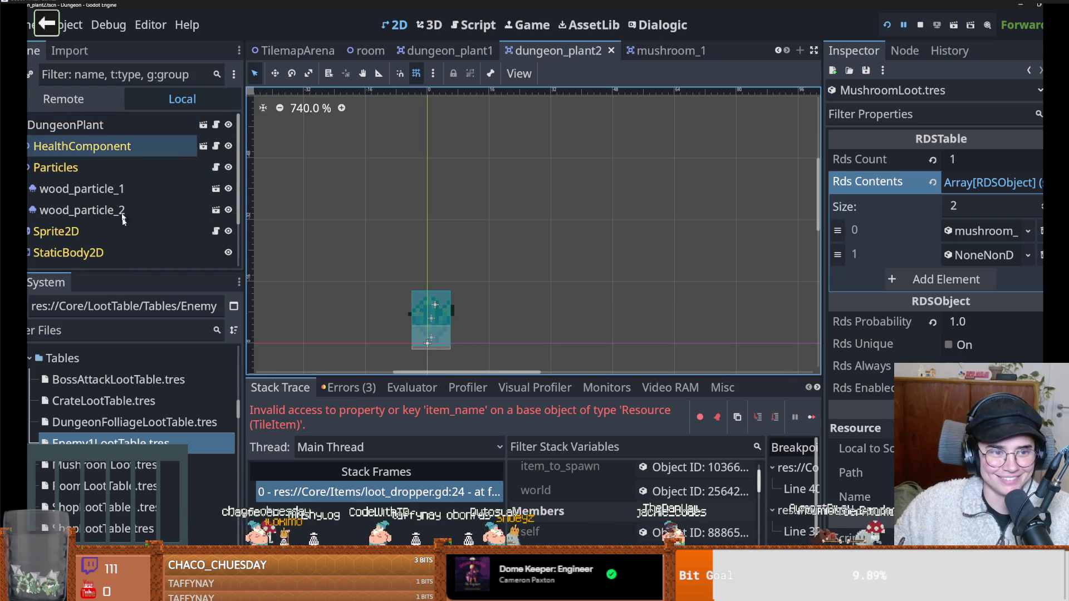
scroll(128, 245, "down", 3)
left_click(129, 250)
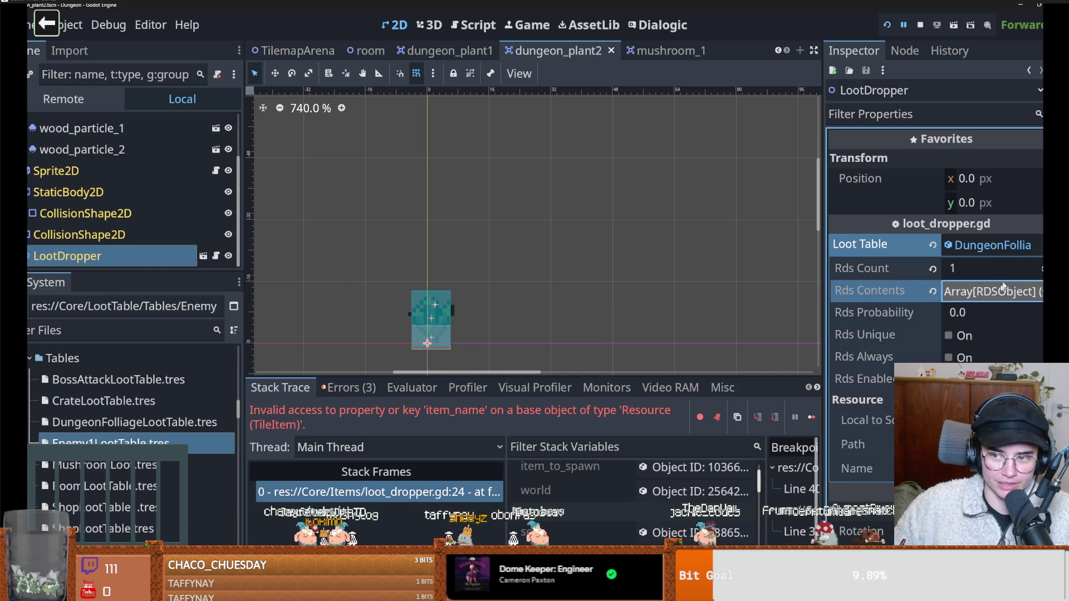
left_click(1041, 245)
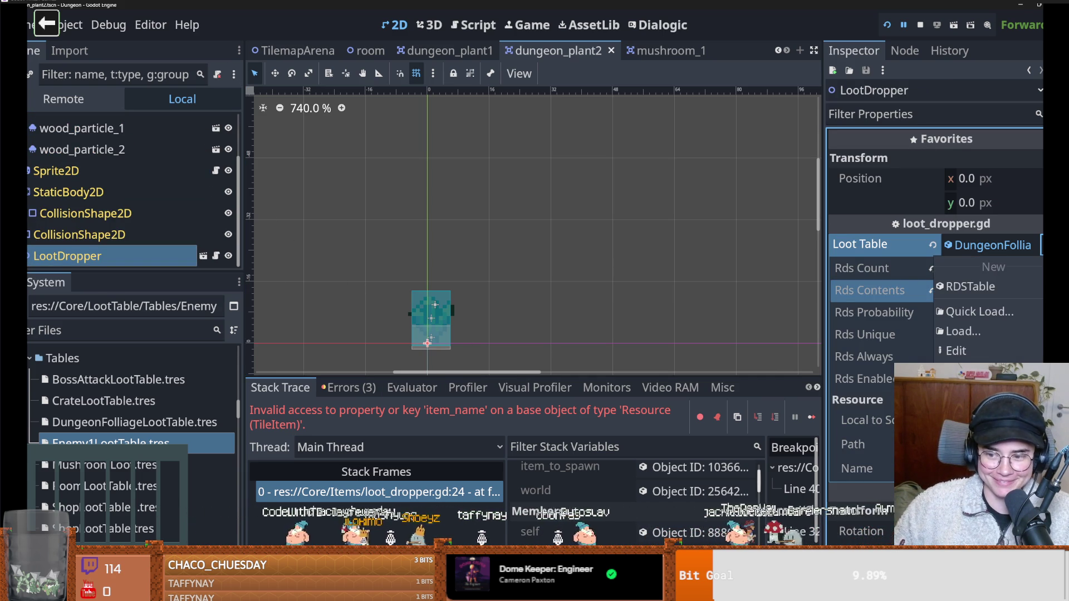
left_click(970, 286)
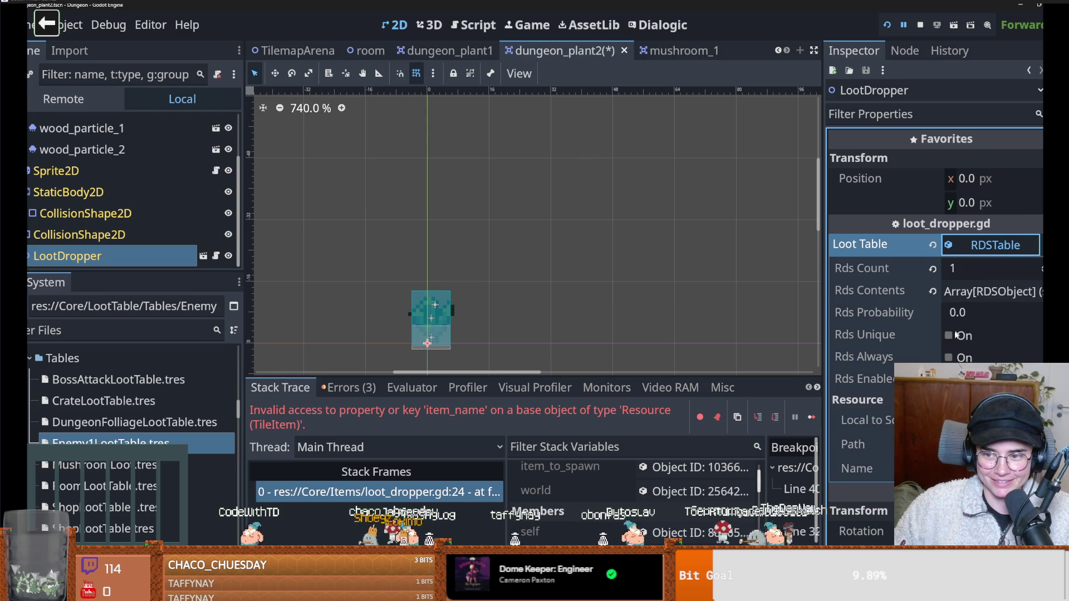
Check the Keys entry in Rds Contents, save dungeon_plant2, and relaunch the game with F5.
left_click(991, 292)
left_click(991, 292)
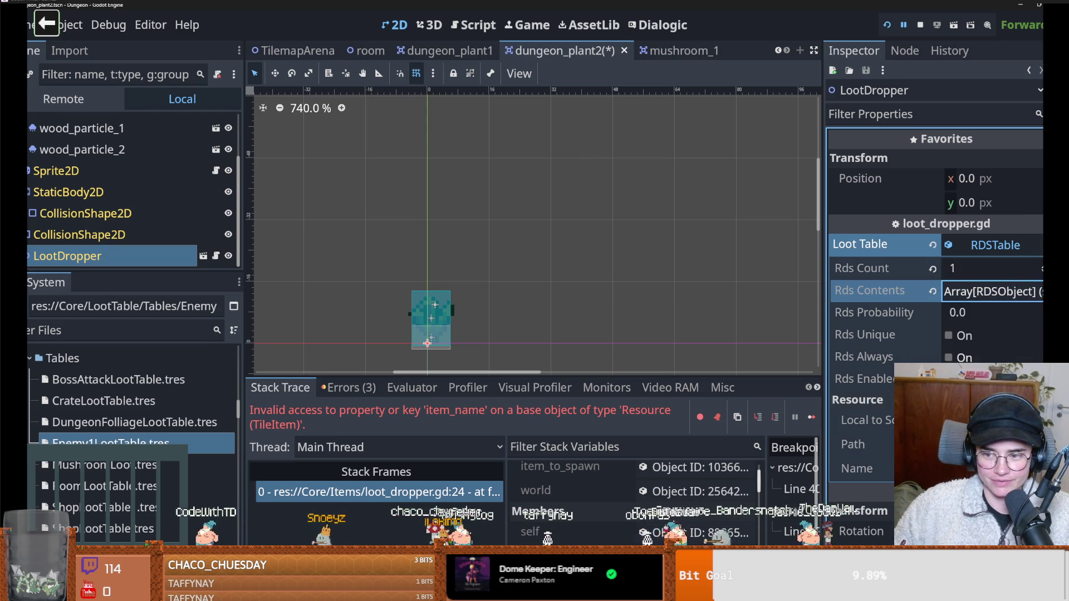
left_click(990, 292)
left_click(985, 361)
scroll(936, 278, "down", 3)
scroll(935, 234, "up", 2)
key("ctrl+s")
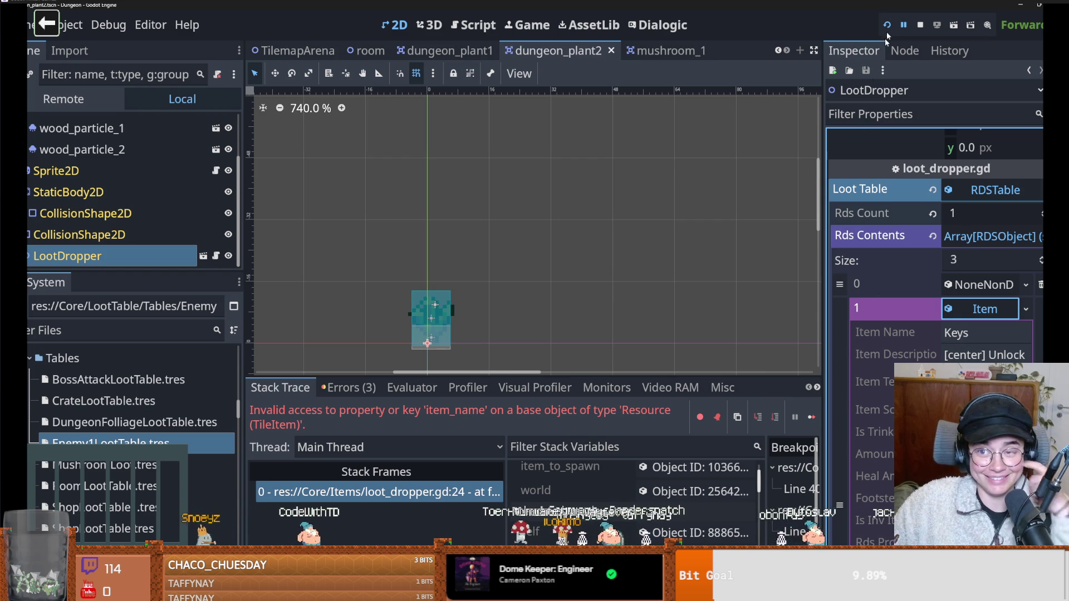
key("F5")
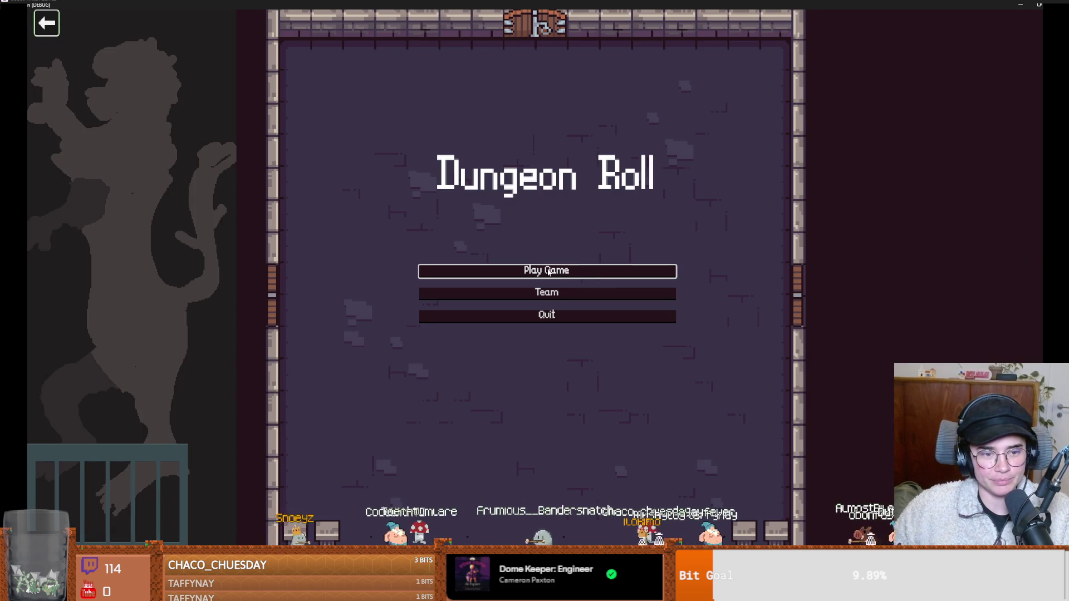
Start a new game as the Warrior and walk around the upper part of the first room.
left_click(548, 271)
left_click(448, 227)
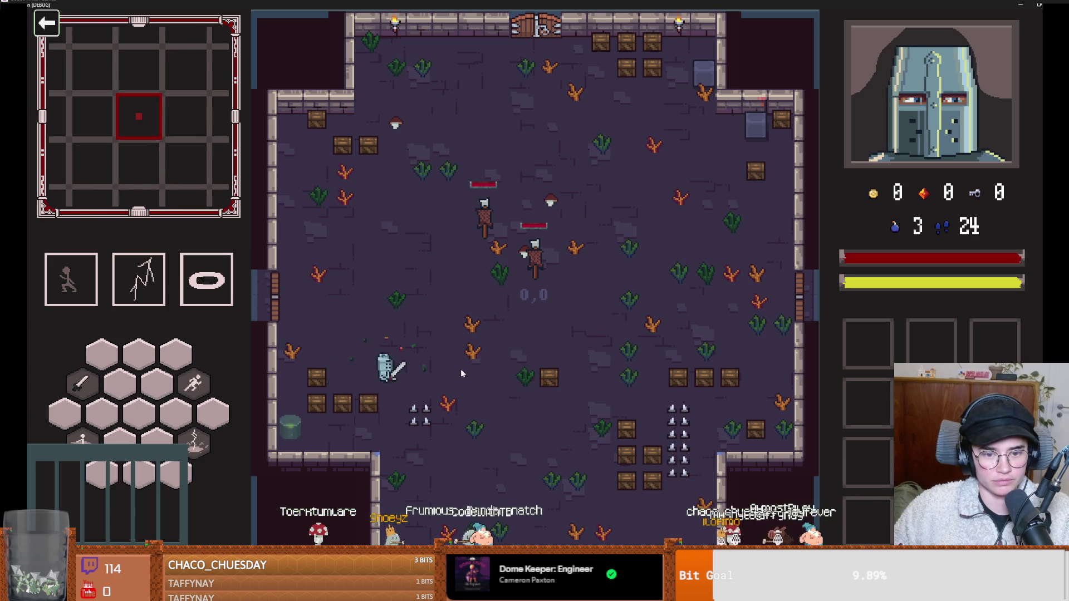
key("w")
key("a")
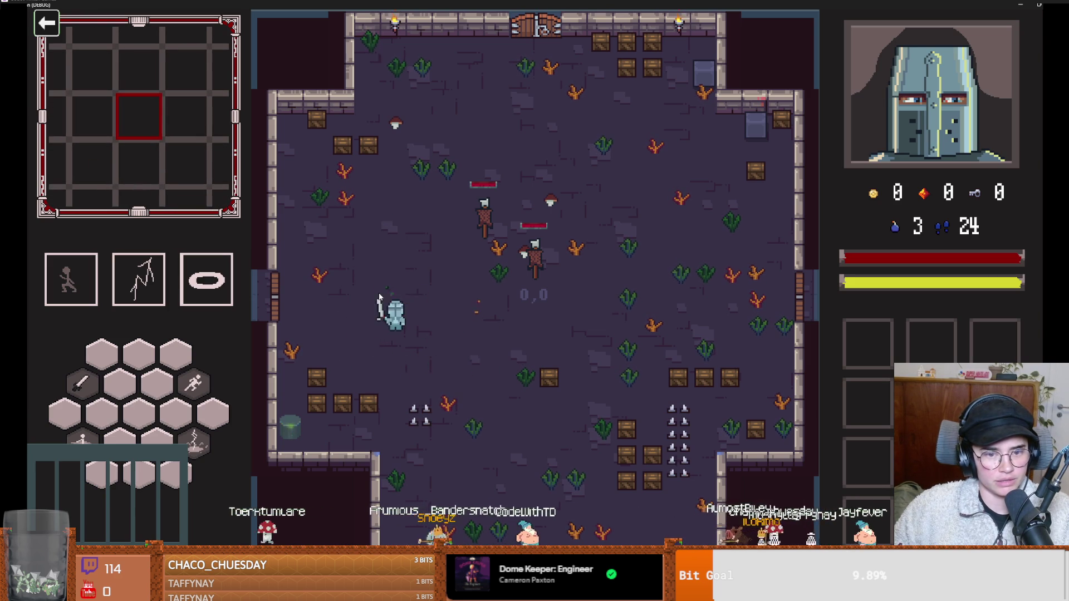
key("w")
key("d")
key("w")
key("a")
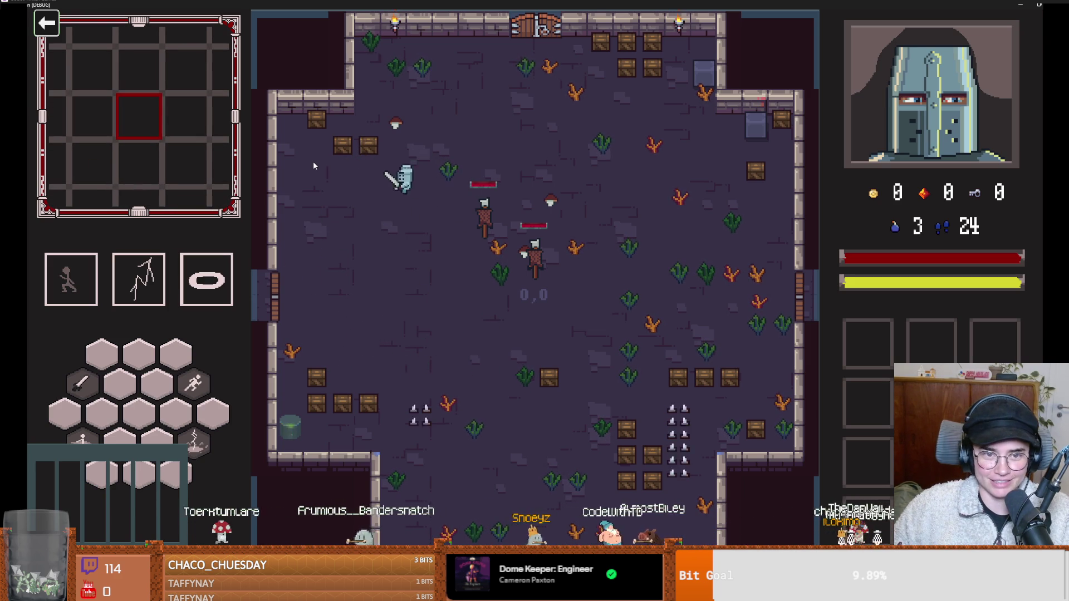
Swing the sword, dash downward, and walk right along the bottom past the spikes.
left_click(323, 149)
key("s")
key("w")
key("space")
key("s")
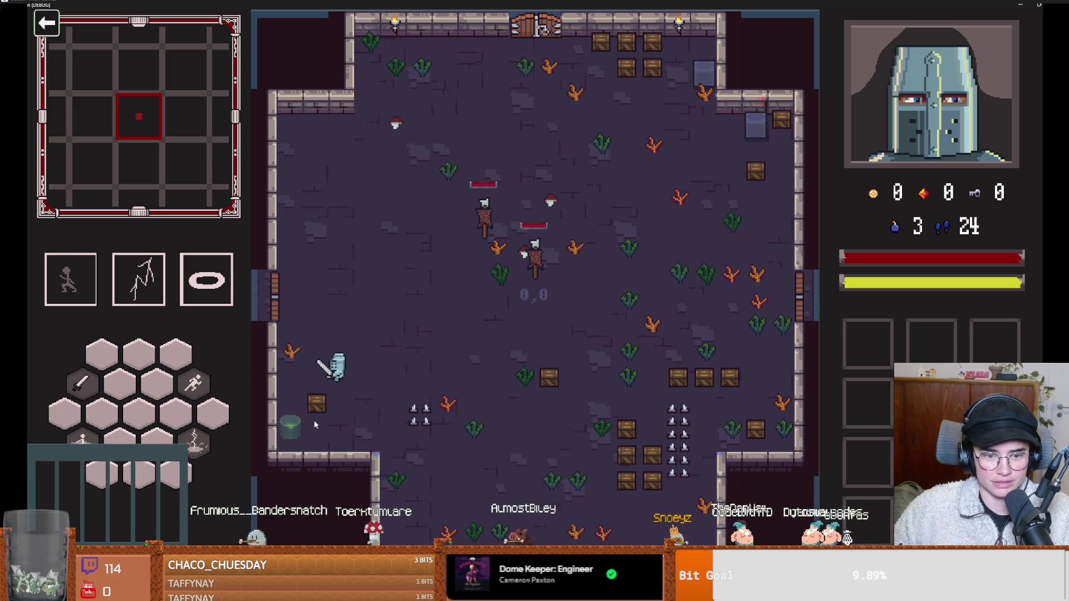
key("d")
key("d")
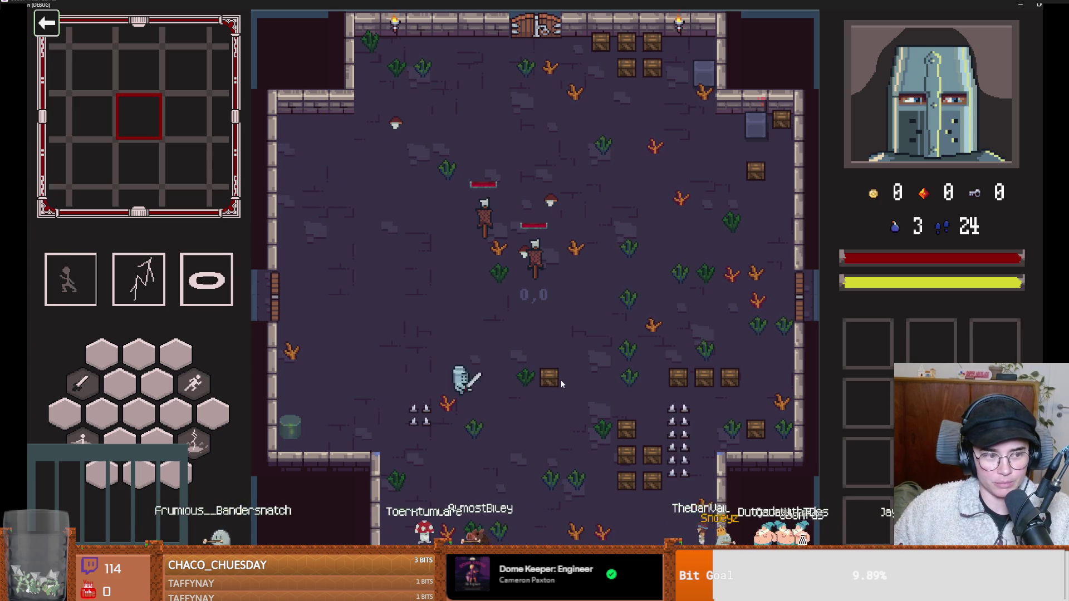
key("s")
key("d")
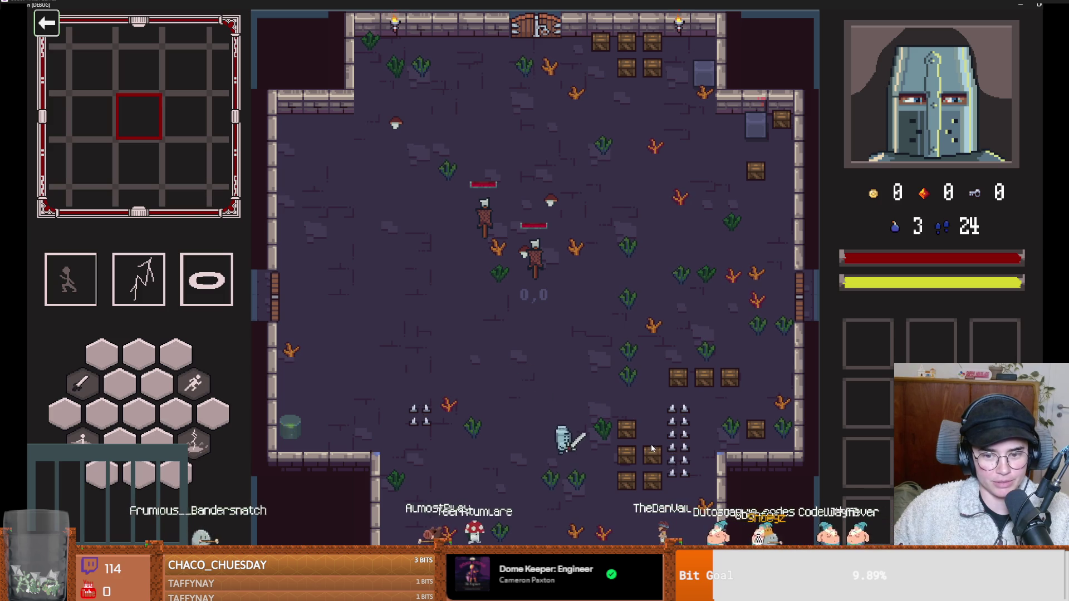
Walk the Warrior up along the right wall toward the top corner.
key("d")
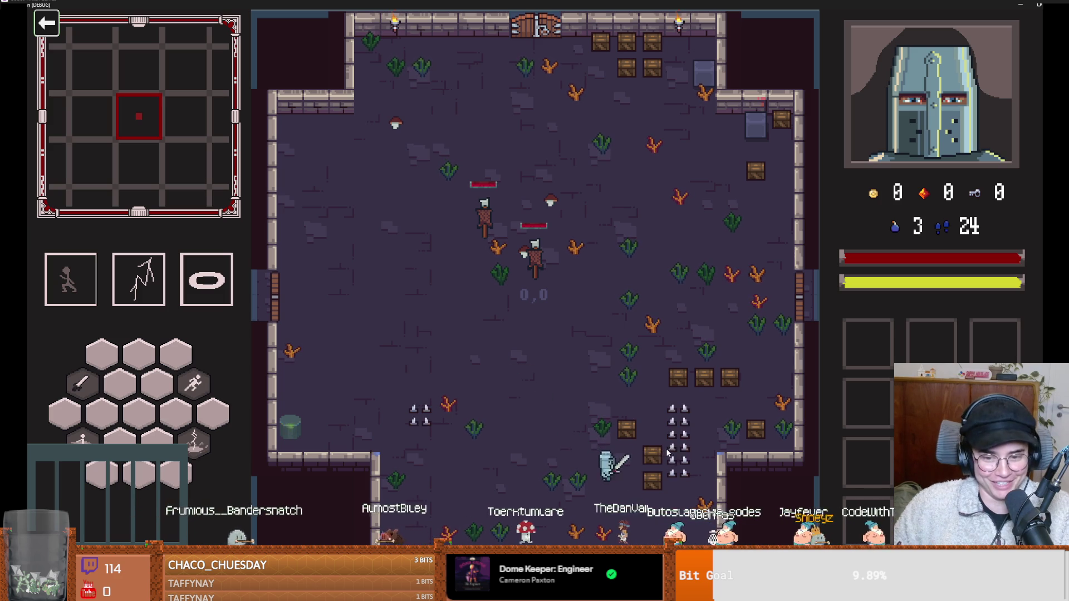
key("w")
key("d")
key("s")
key("d")
key("s")
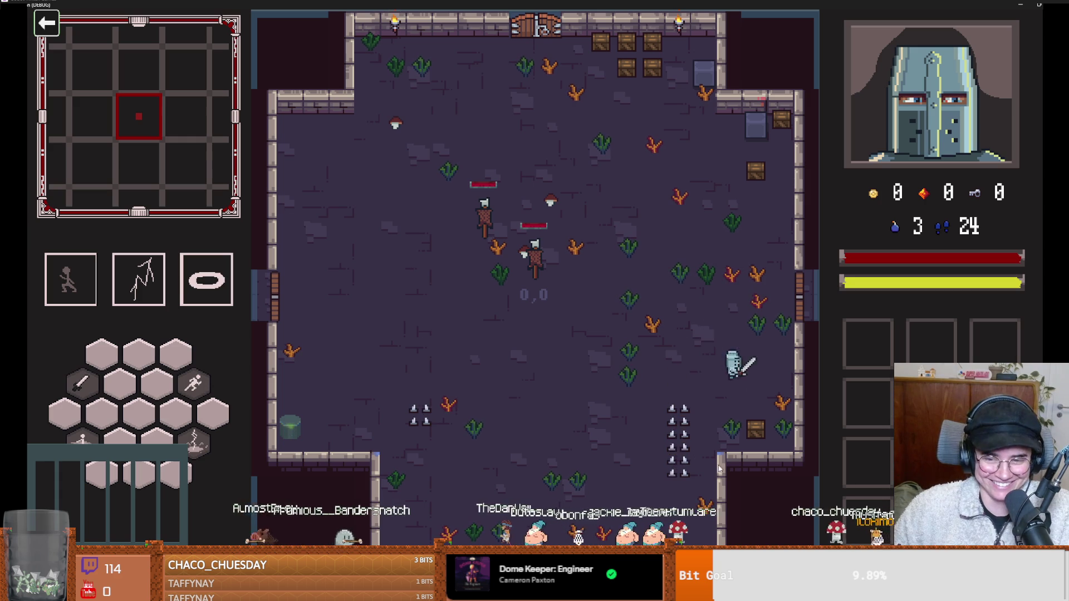
key("w")
key("a")
key("w")
key("d")
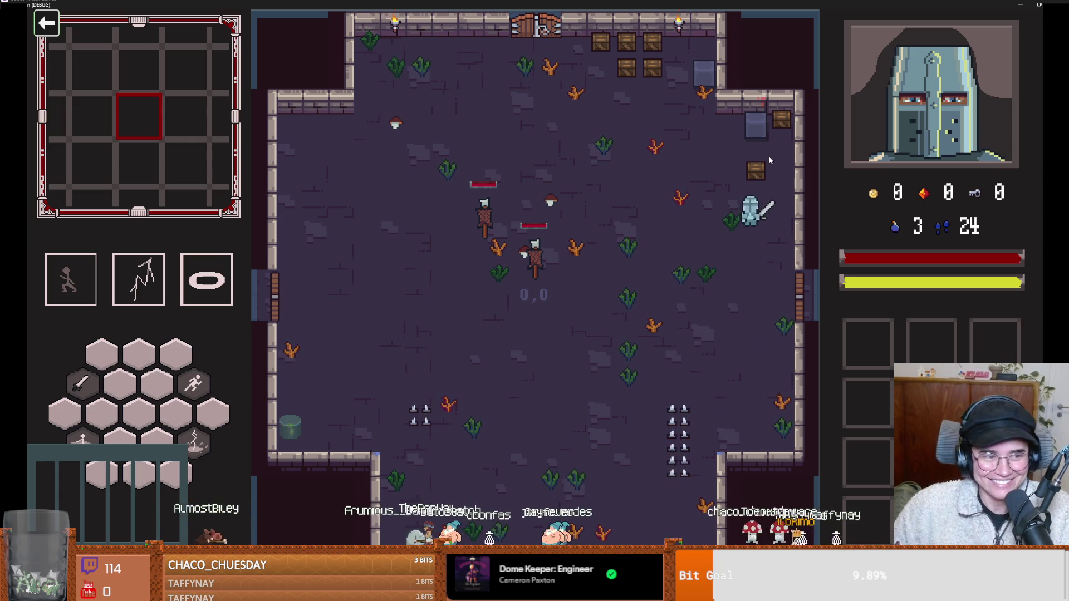
Smash the crate near the top-right corner, then step back down-left into the room.
left_click(768, 156)
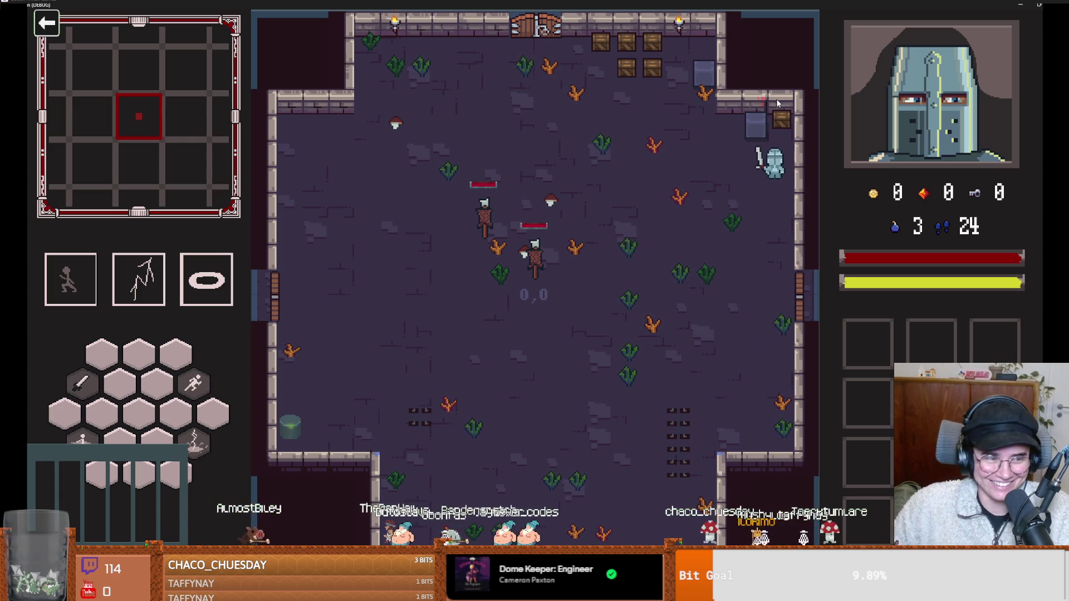
key("w")
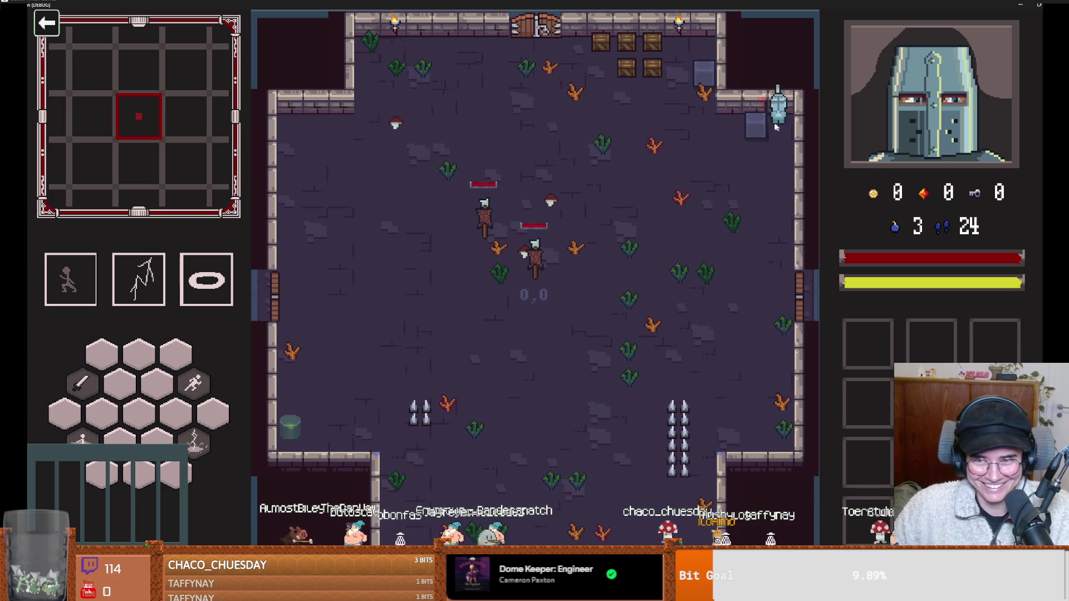
key("s")
key("a")
key("w")
left_click(631, 52)
left_click(630, 32)
key("s")
key("a")
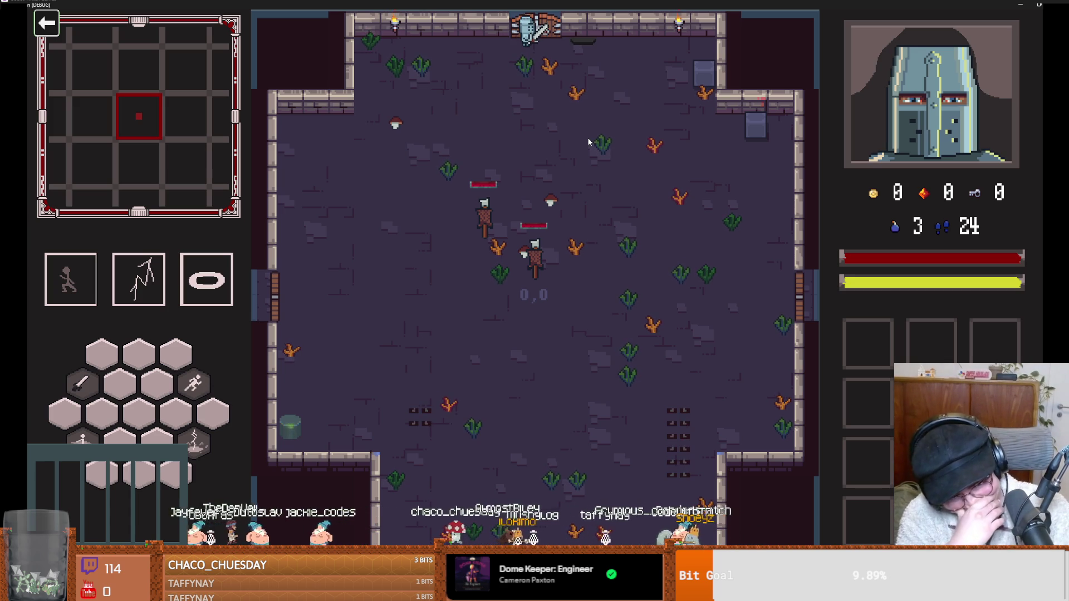
Exit through the top door into the Silk Road room and walk north-east toward the crates.
key("w")
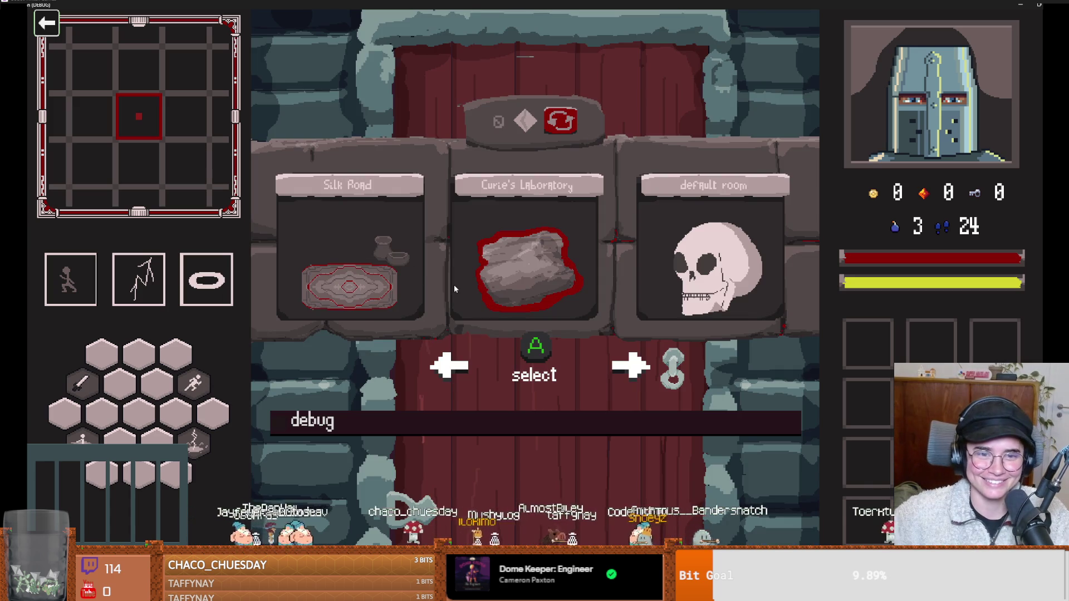
key("space")
key("a")
key("d")
key("w")
key("w")
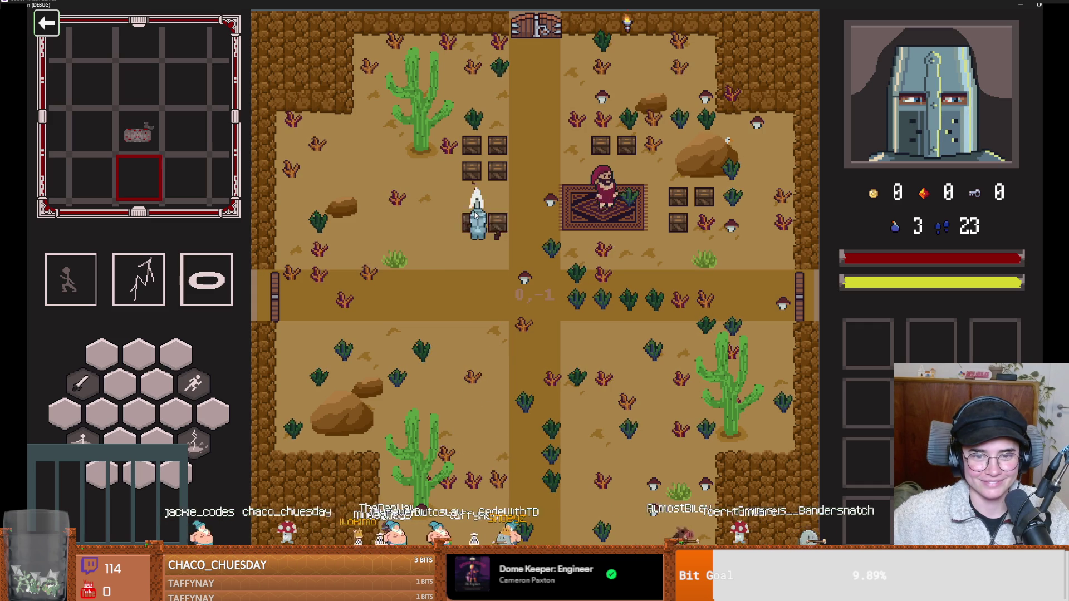
key("w")
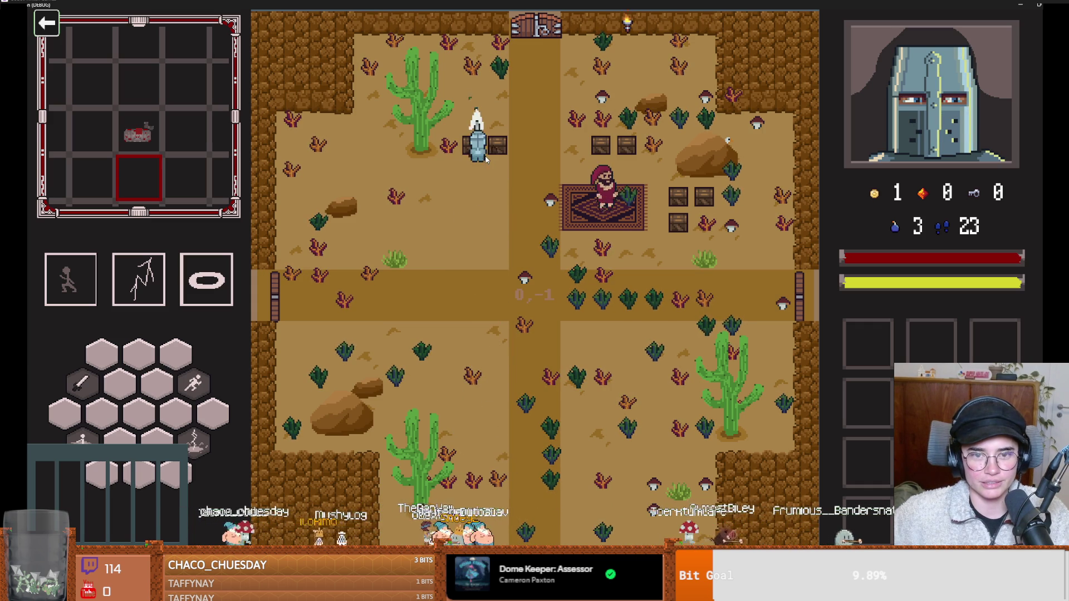
key("d")
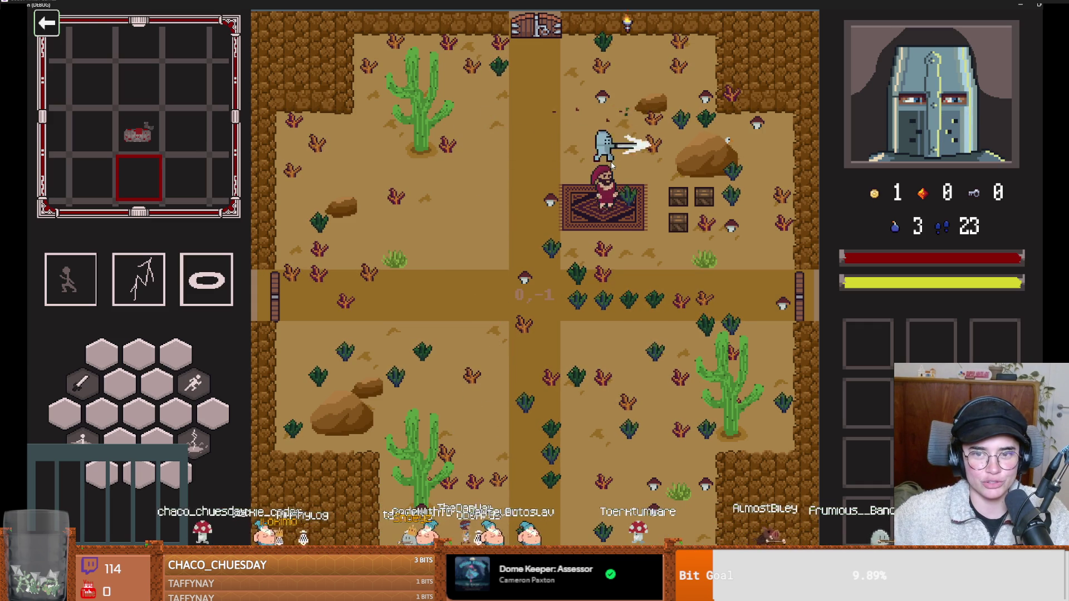
key("s")
key("d")
Slash the crates beside the rug and walk up to the merchant.
left_click(696, 231)
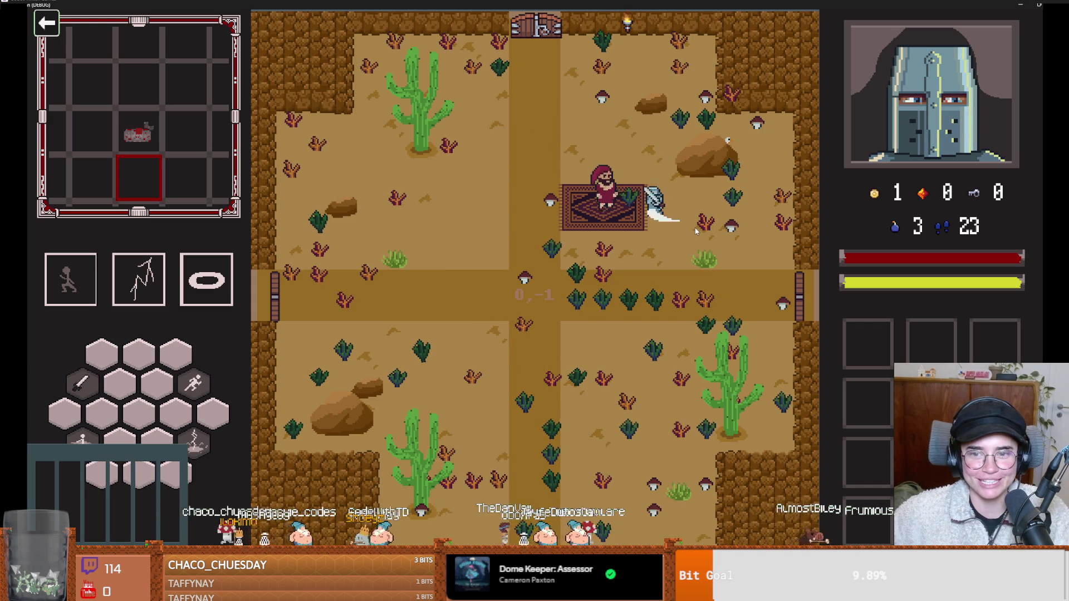
key("s")
key("d")
key("a")
key("w")
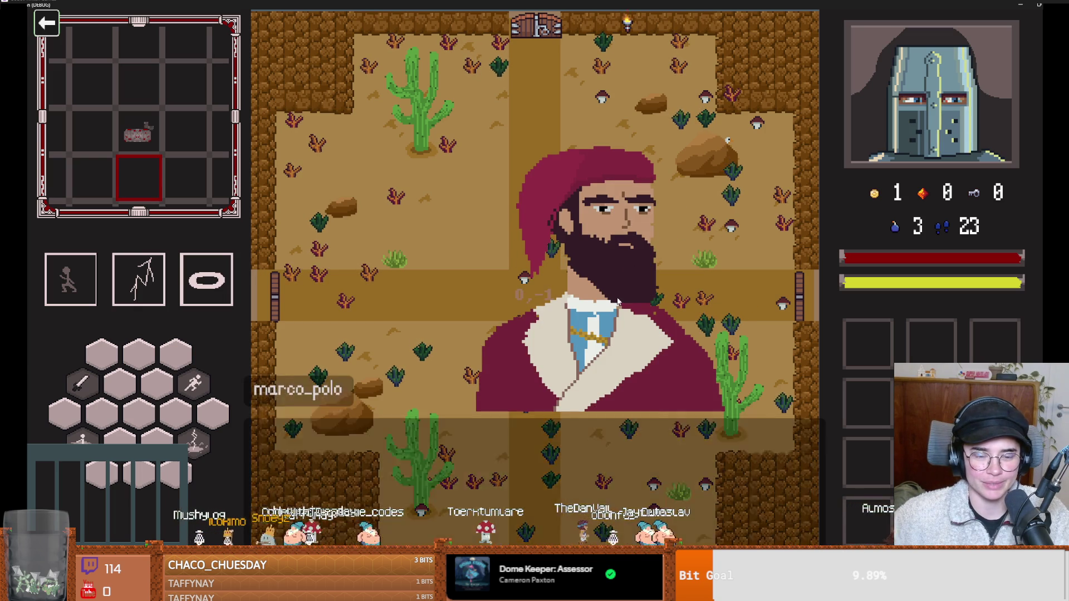
Talk to the merchant, browse the See Wares shop, leave it, and exit east.
left_click(547, 282)
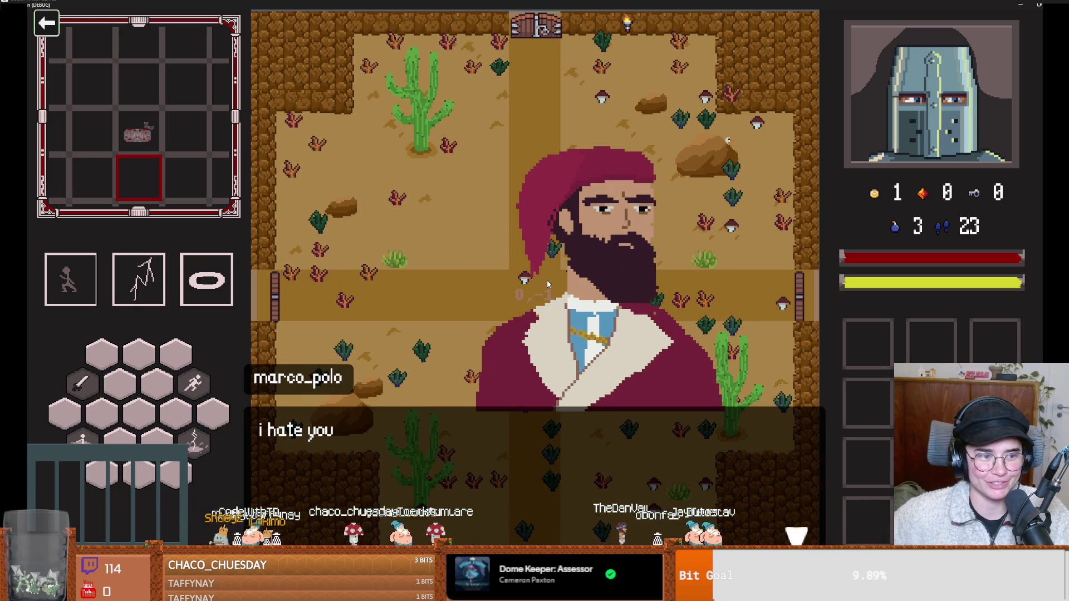
left_click(488, 433)
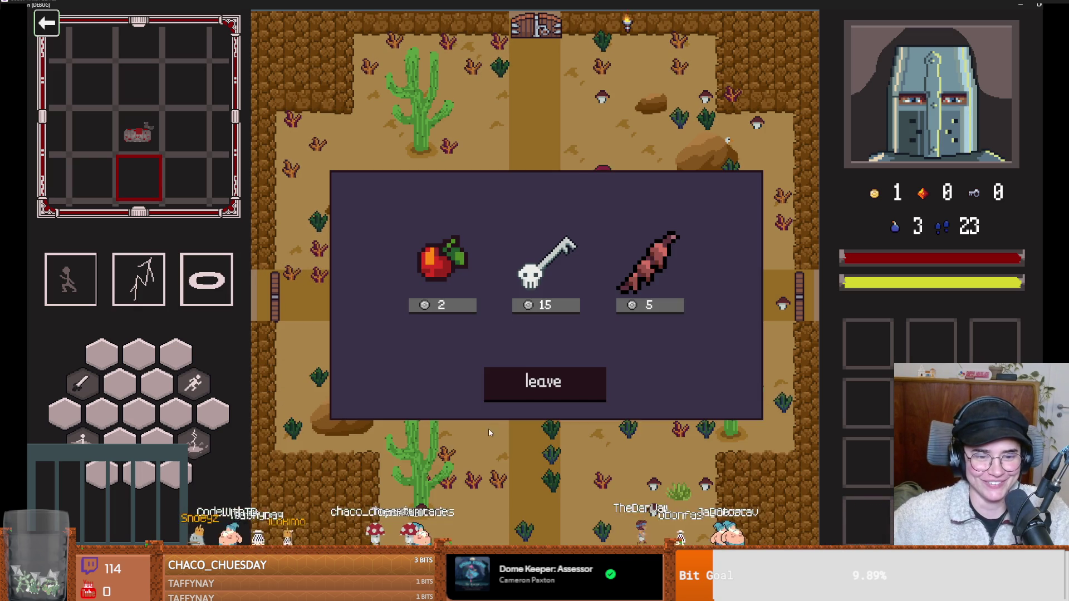
left_click(565, 376)
key("d")
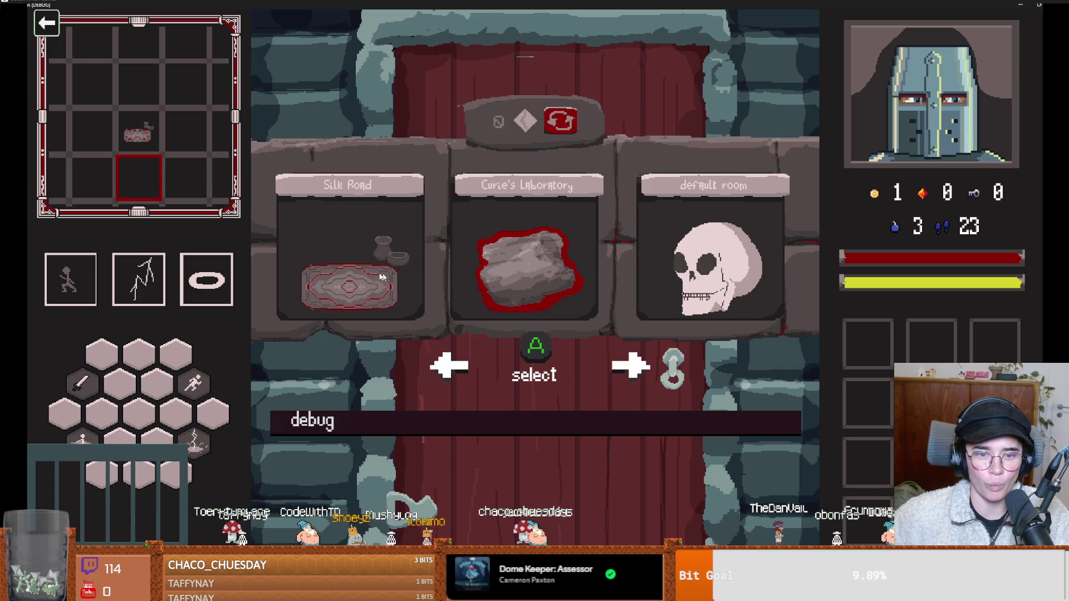
Choose Curie's Laboratory and cast lightning at the goblin by the left door.
left_click(538, 271)
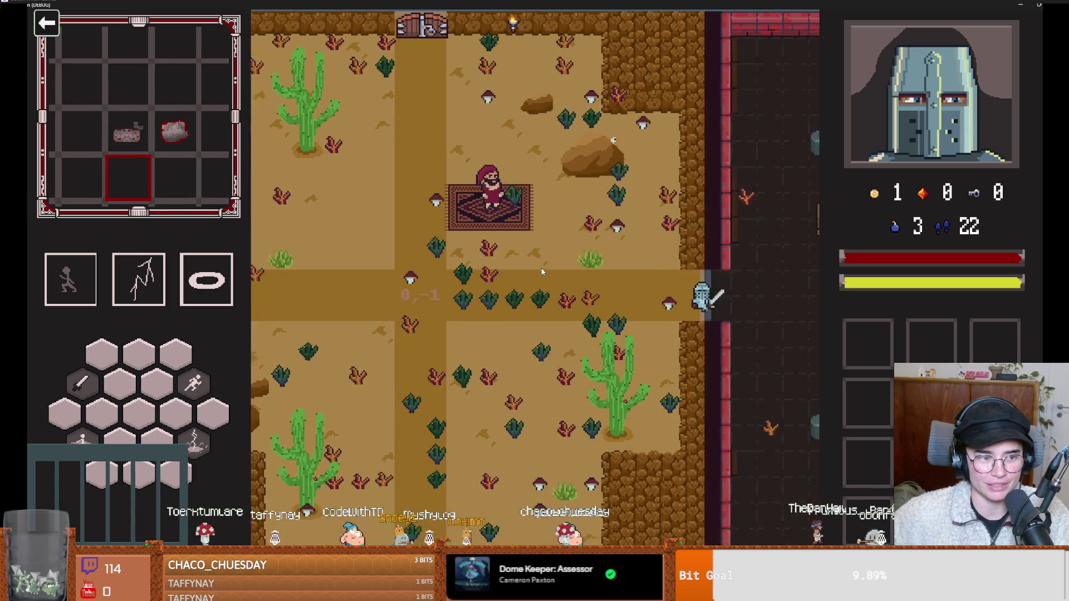
key("a")
key("w")
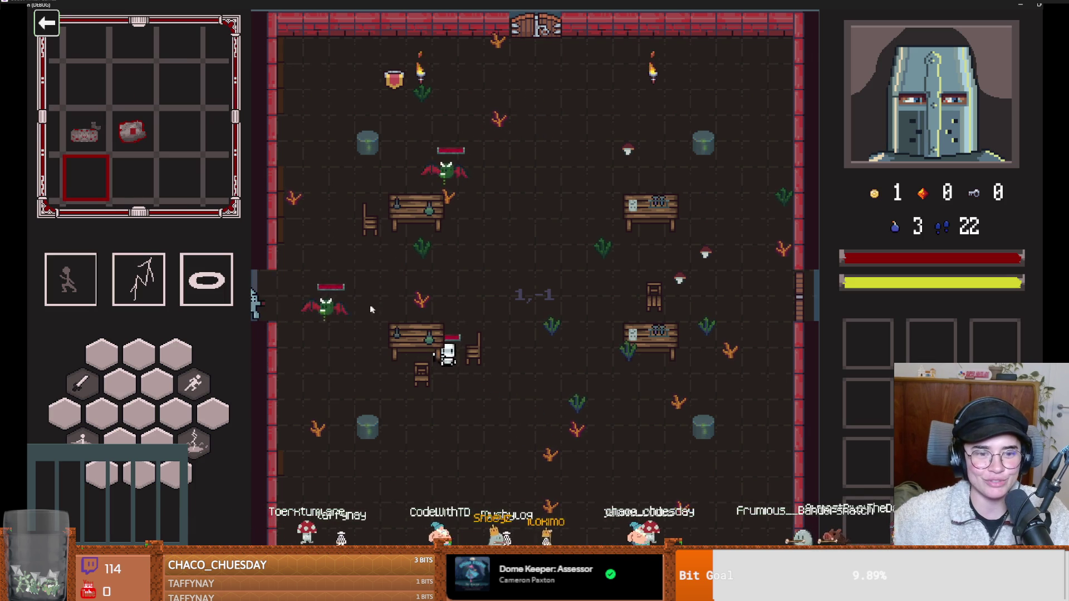
key("d")
left_click(369, 306)
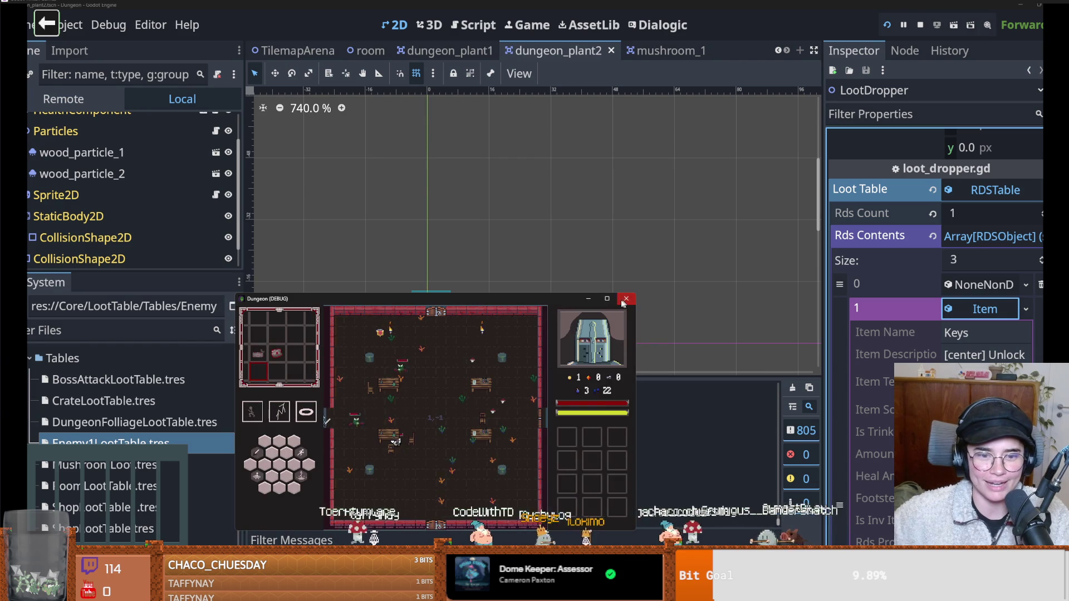
Stop the Dungeon Roll run with F8 and save the dungeon_plant2 scene.
key("F8")
key("ctrl+s")
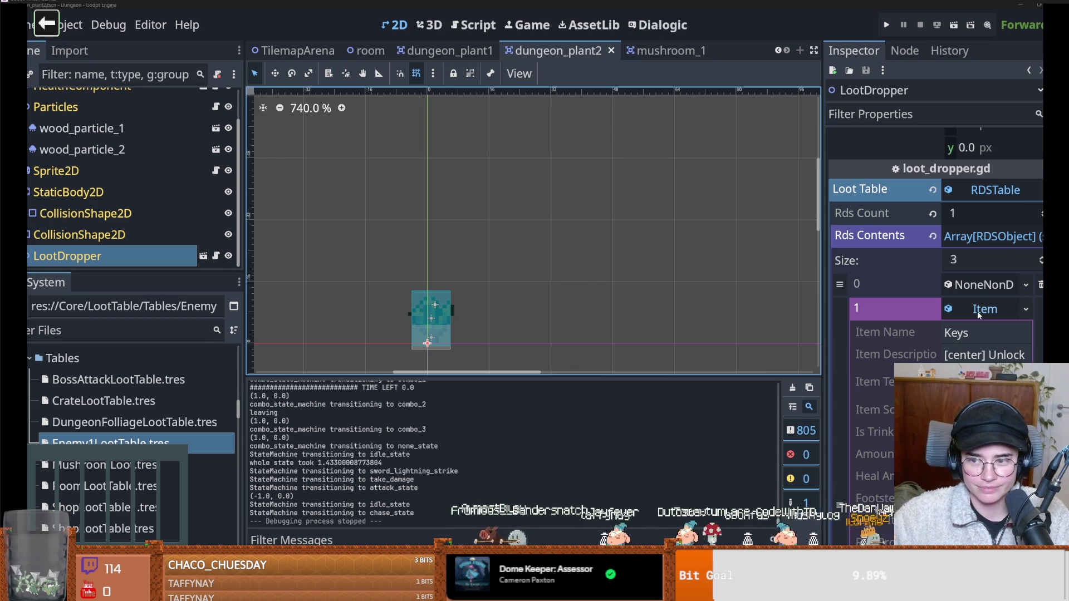
Collapse the Keys loot entry, save the scene, and filter the FileSystem by 'mar'.
left_click(962, 313)
key("ctrl+s")
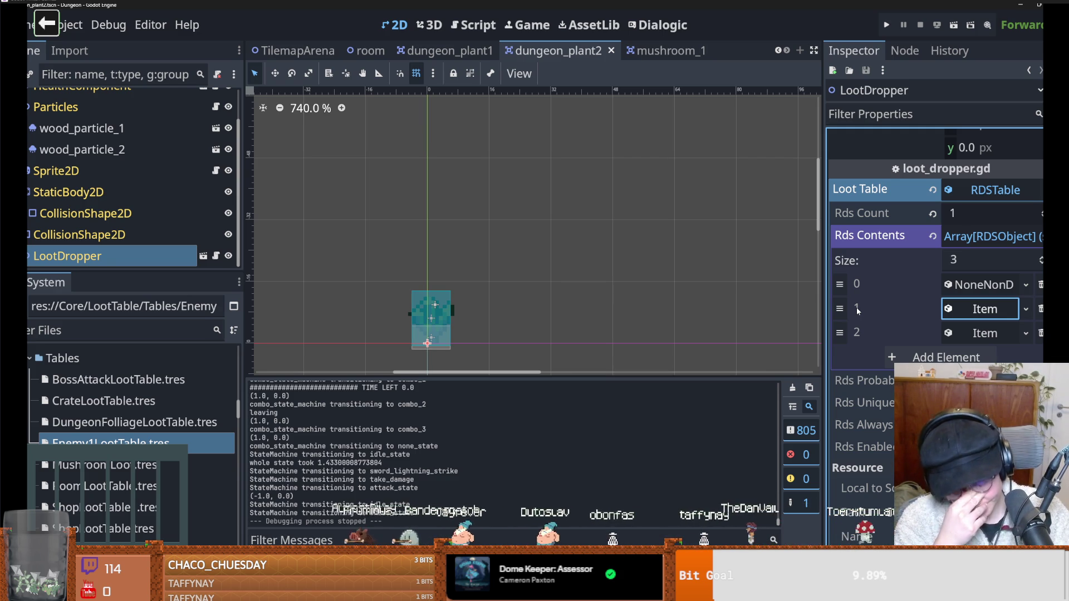
left_click(88, 332)
type("mar")
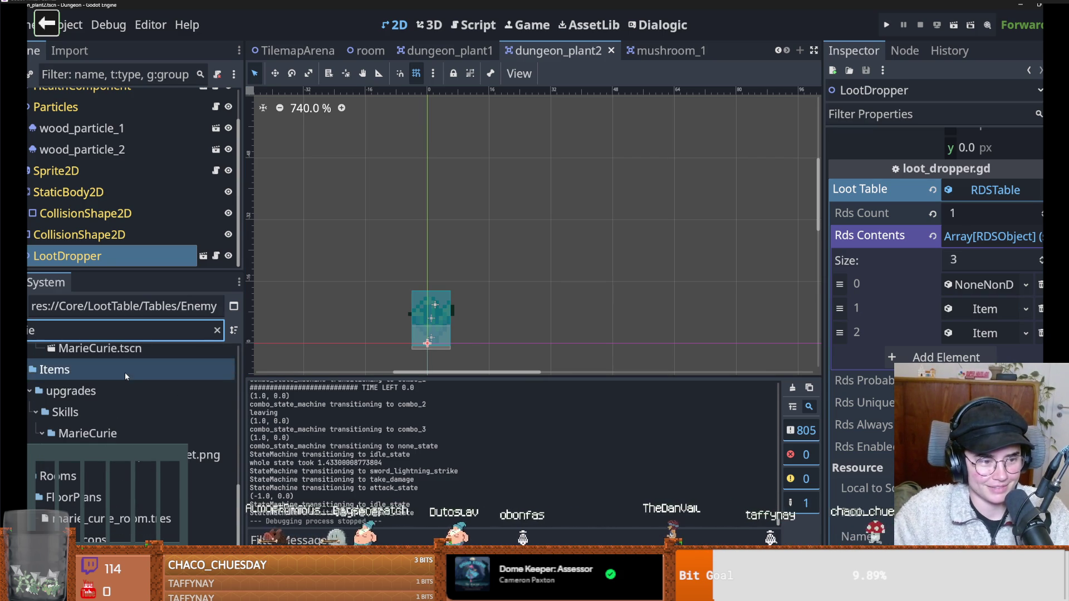
Open MarieCurie.tscn, then filter by 'radia' and open radiation_room.tscn.
double_click(125, 378)
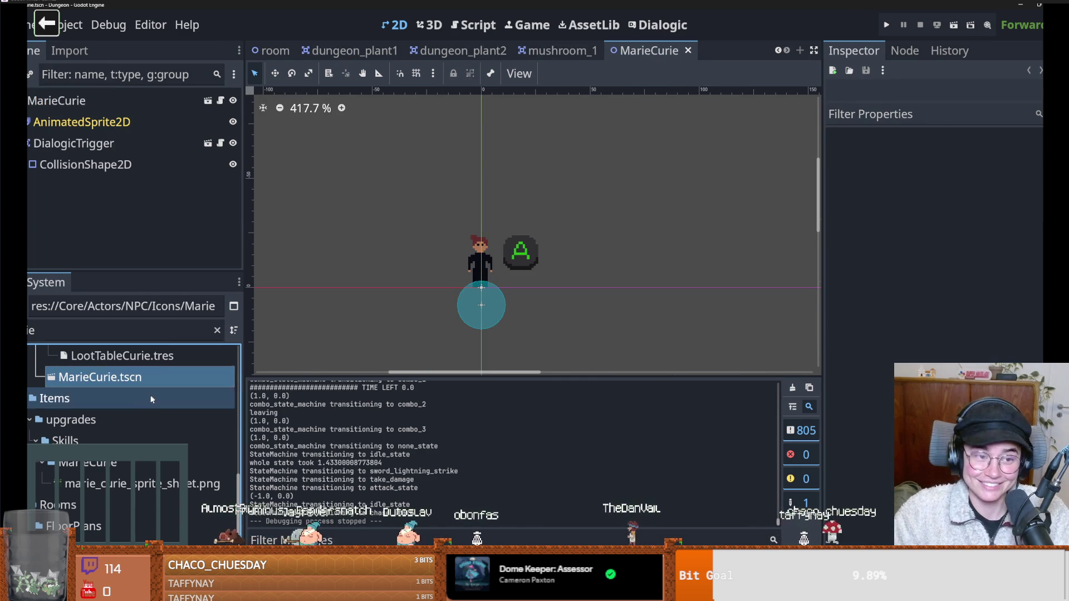
scroll(142, 407, "down", 1)
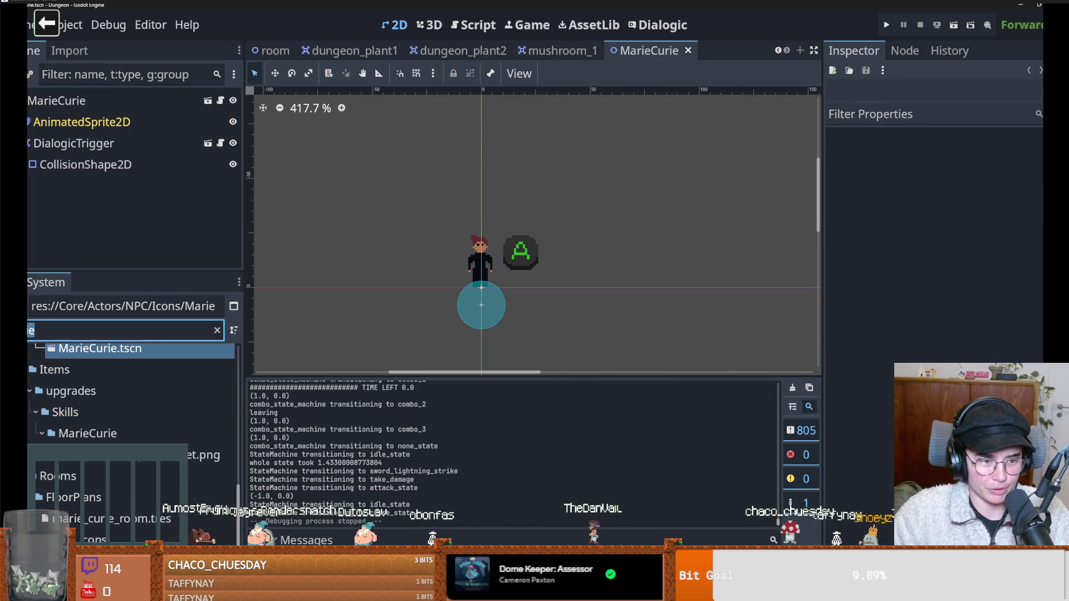
key("ctrl+a")
type("radia")
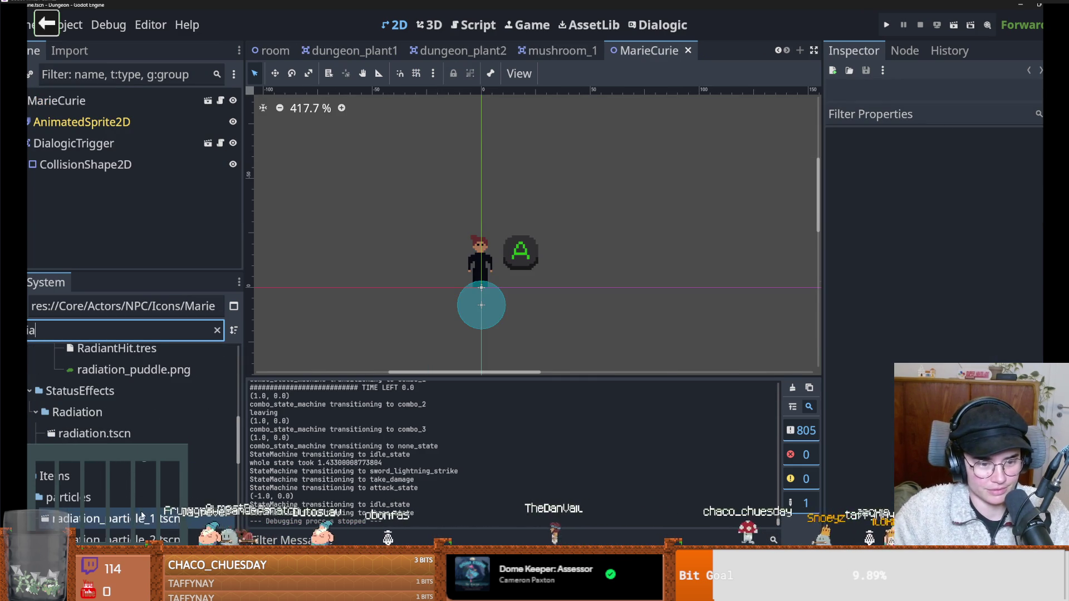
scroll(143, 462, "up", 5)
scroll(146, 460, "down", 8)
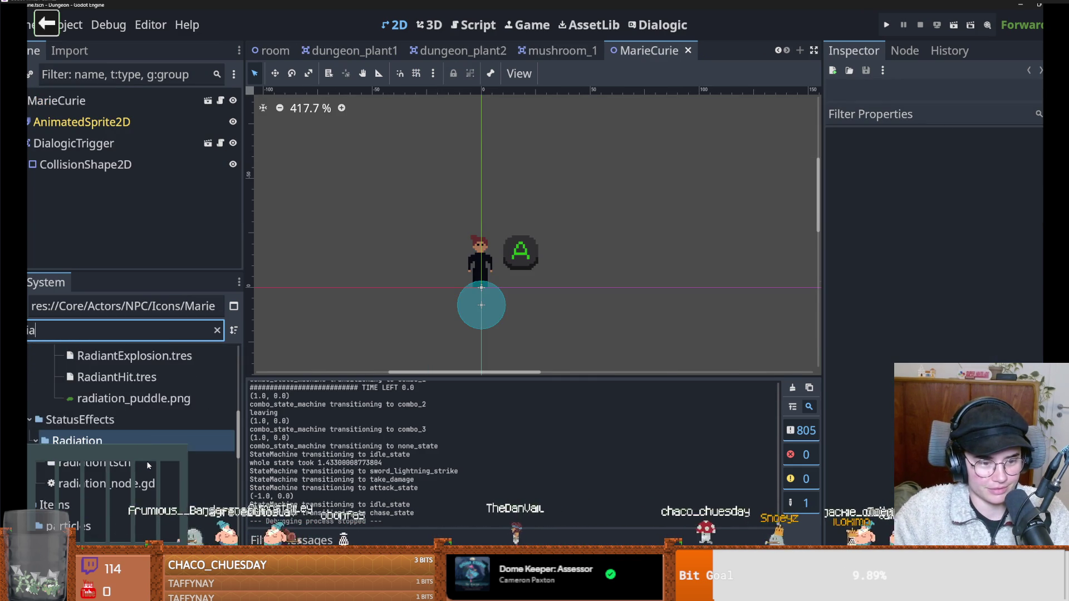
scroll(145, 467, "down", 1)
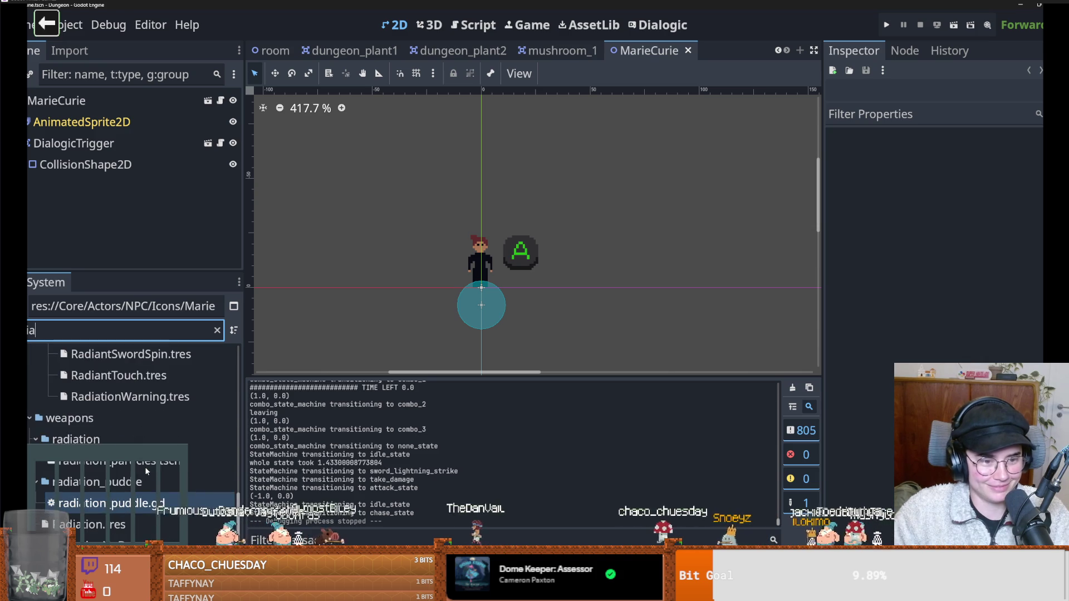
scroll(148, 462, "down", 3)
scroll(143, 462, "down", 2)
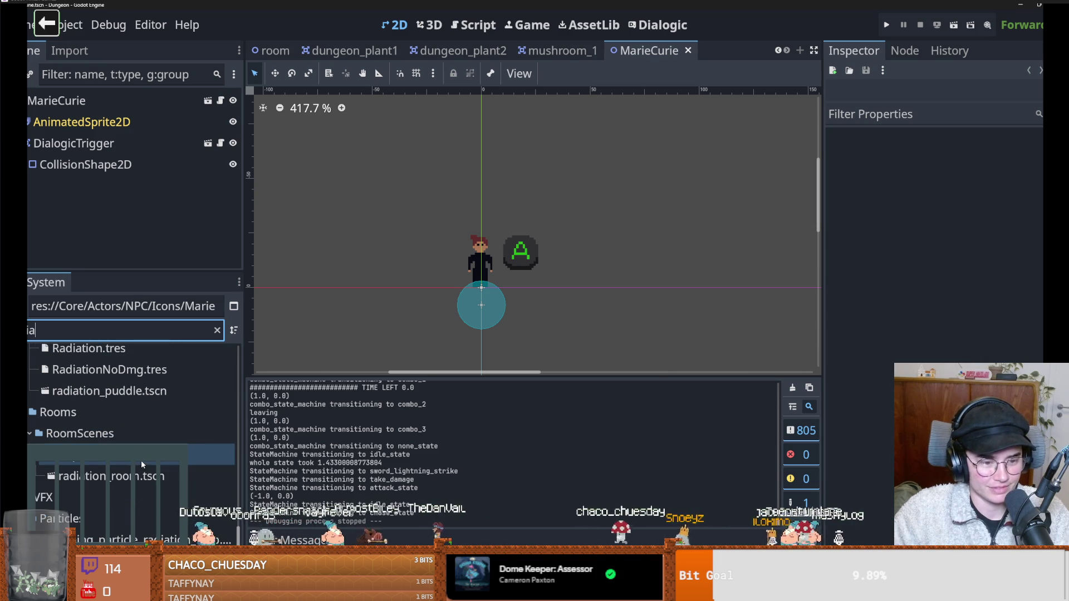
double_click(133, 473)
Try resizing the left wall collision shape's edge, then undo it, leaving the wall narrow.
scroll(544, 278, "up", 2)
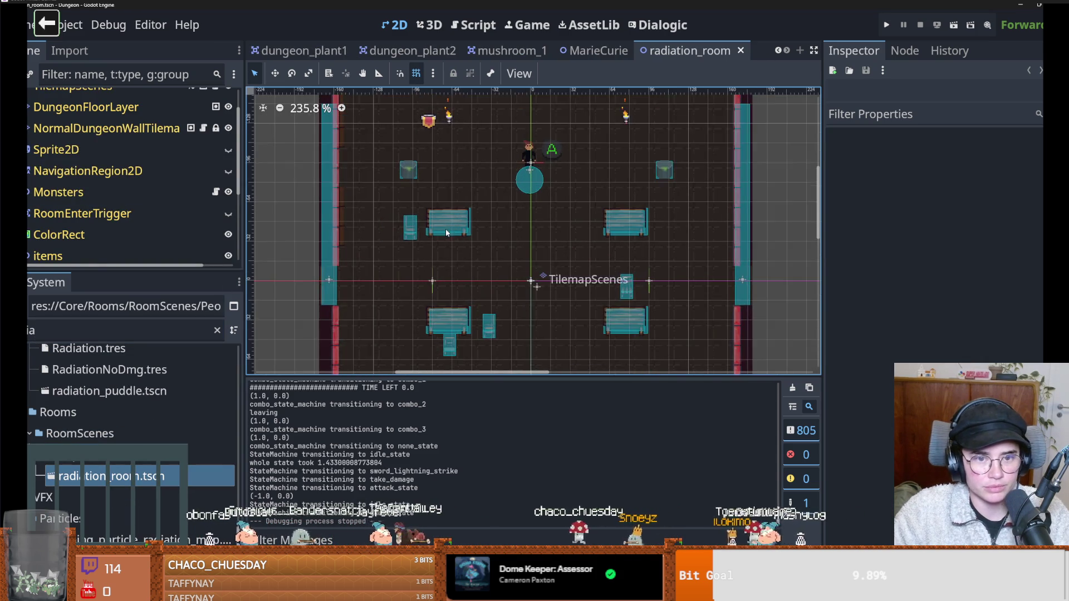
left_click(345, 242)
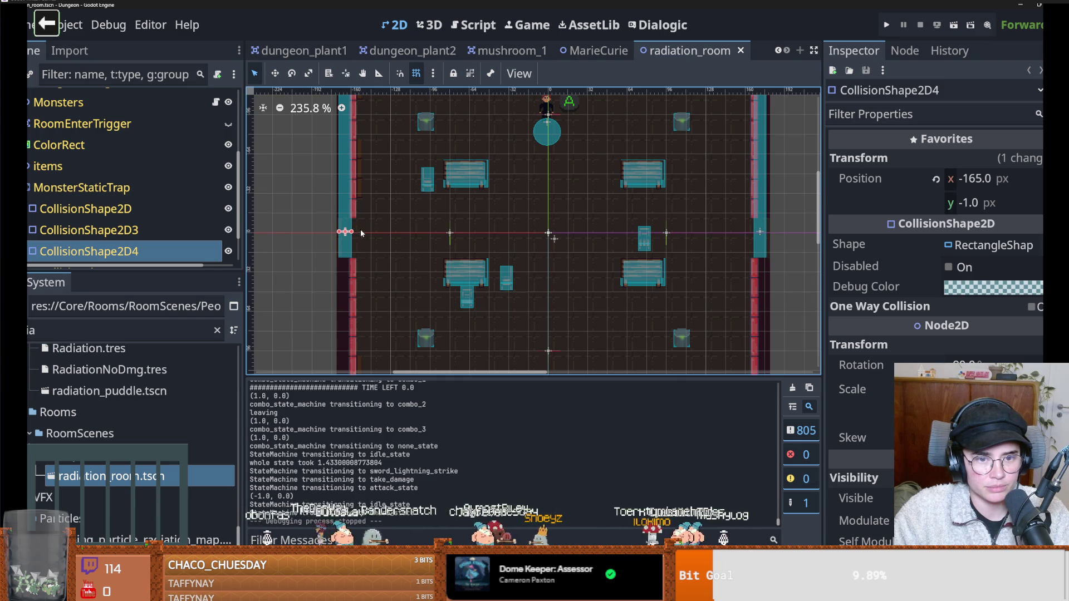
left_click(352, 234)
left_click(352, 234)
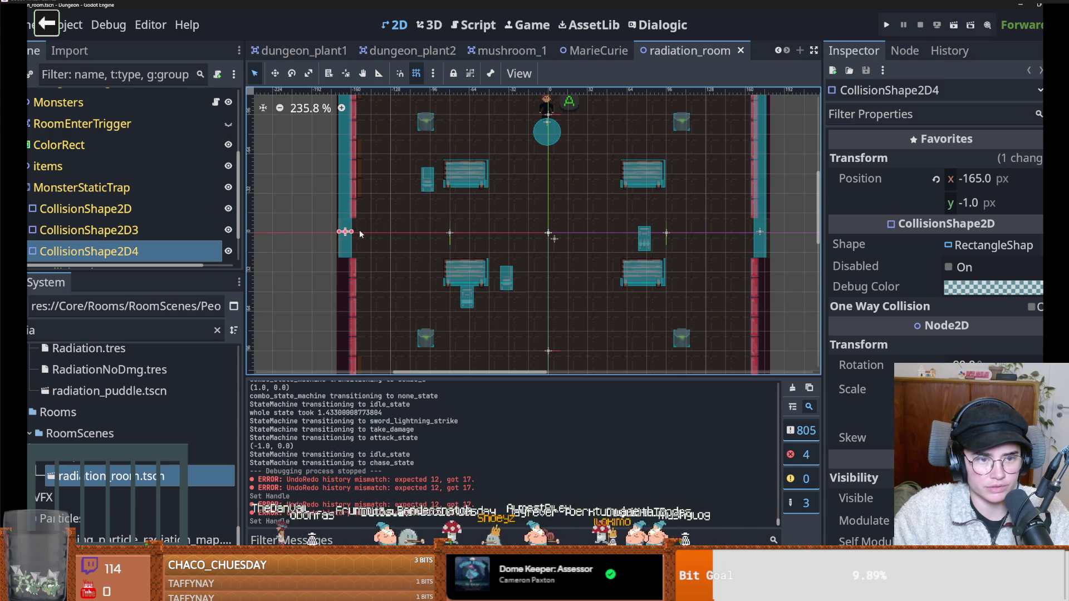
left_click(360, 235)
scroll(359, 234, "down", 4)
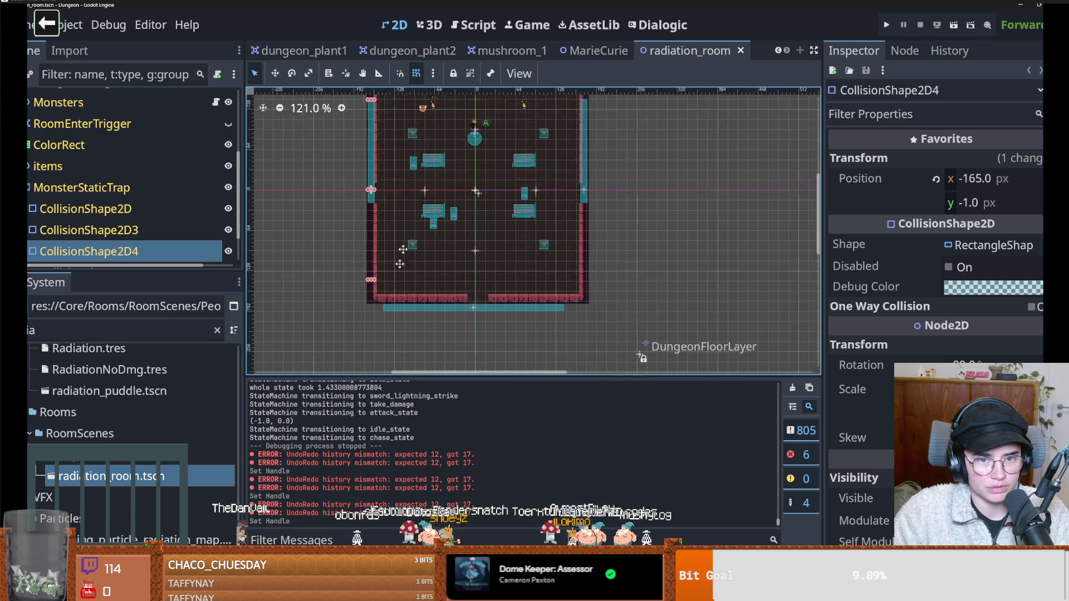
scroll(399, 264, "up", 4)
key("ctrl+shift+z")
key("ctrl+z")
key("ctrl+shift+z")
key("ctrl+z")
key("ctrl+shift+z")
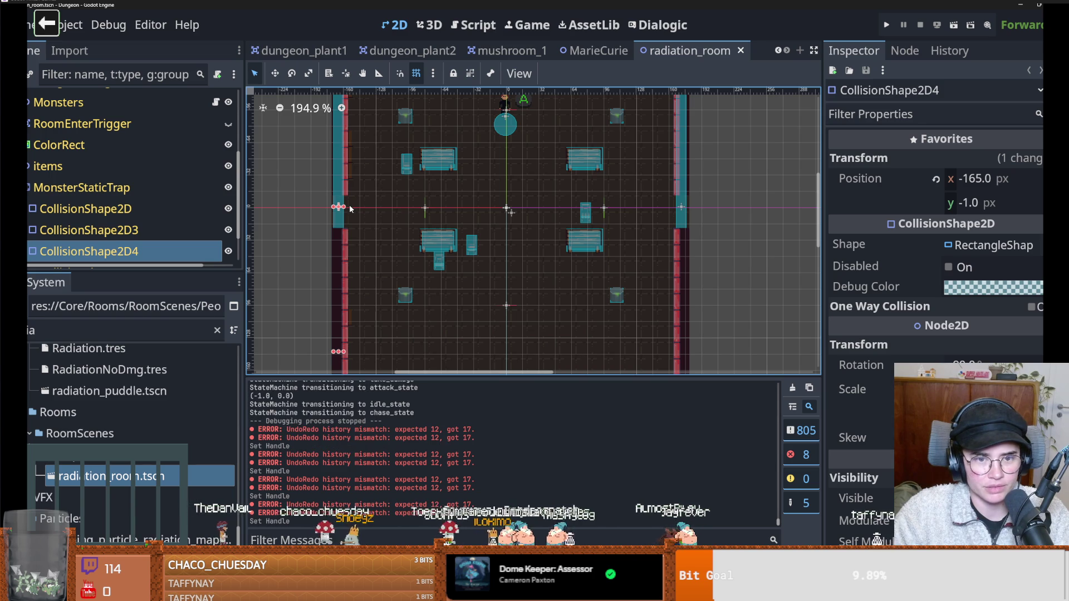
scroll(176, 190, "down", 2)
Check the shape type of the top, right, left and bottom wall shapes, keeping rectangles.
left_click(176, 167)
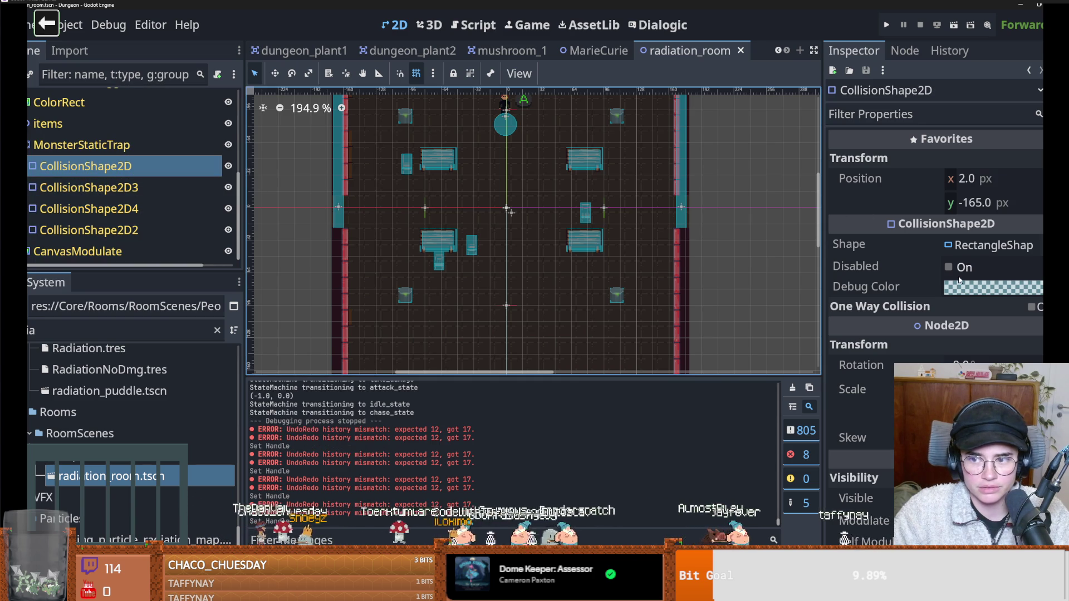
left_click(1040, 246)
left_click(961, 345)
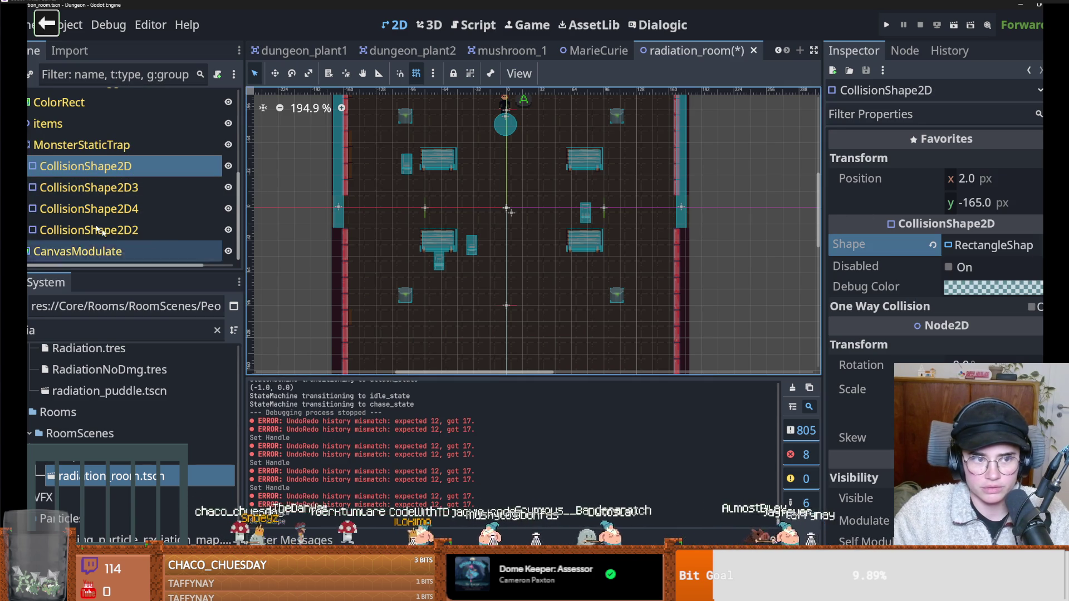
left_click(89, 188)
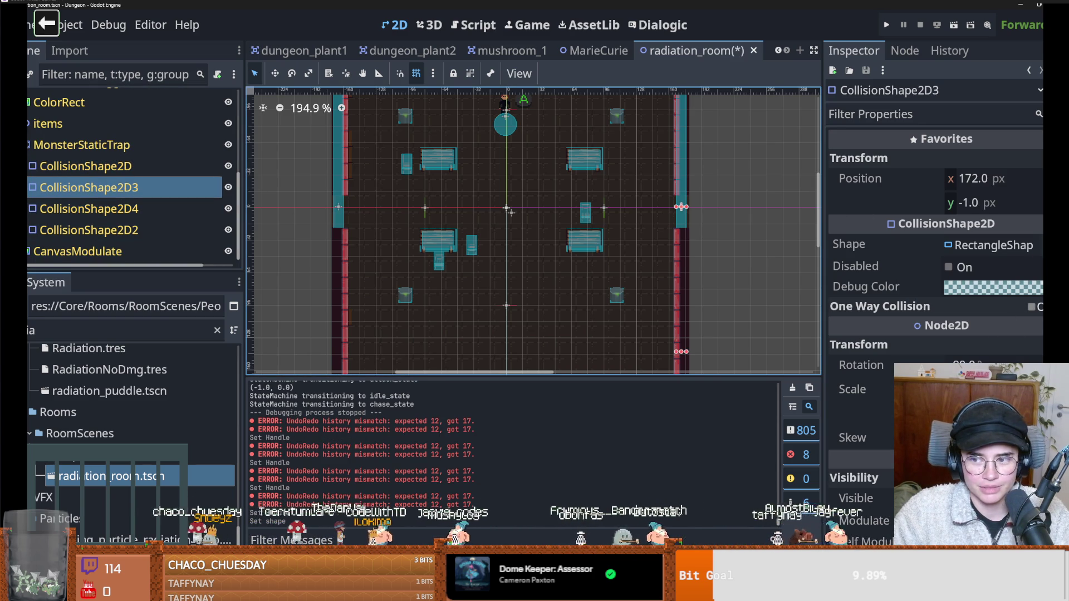
left_click(1040, 247)
key("Escape")
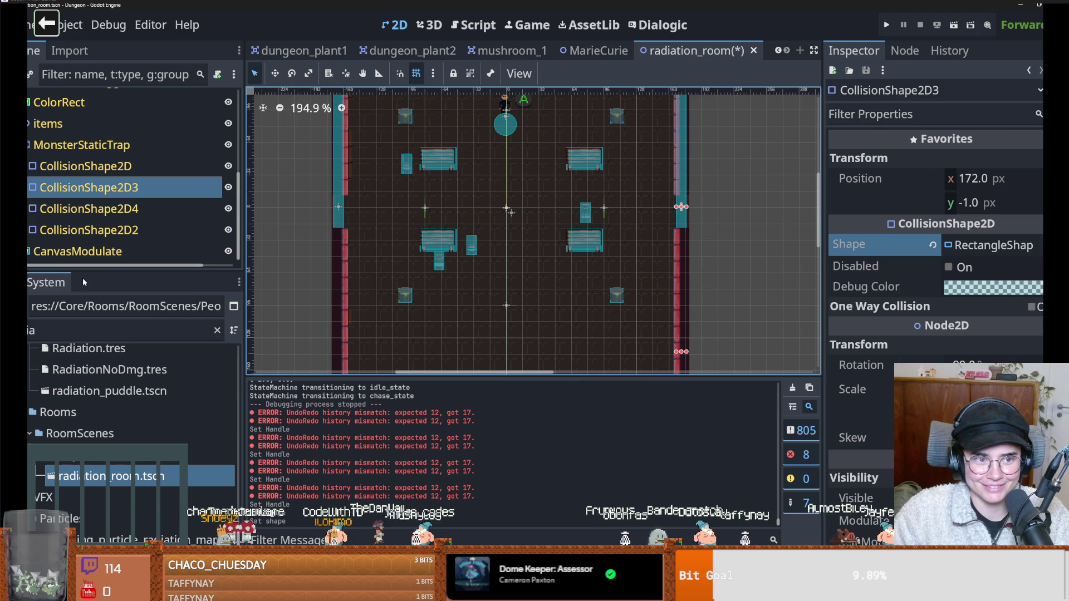
left_click(89, 209)
left_click(1040, 247)
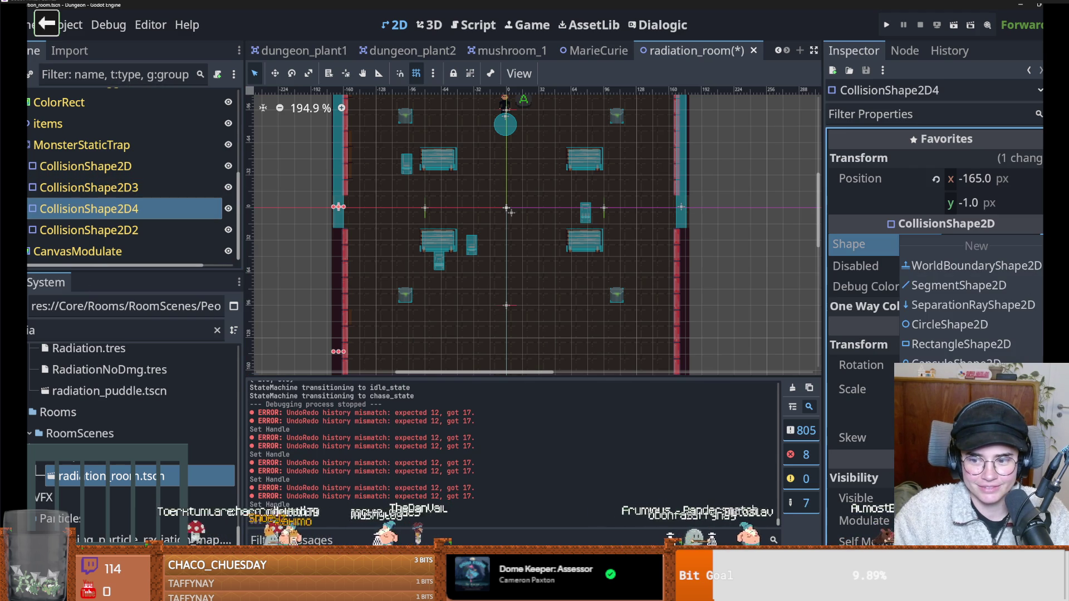
key("Escape")
left_click(89, 230)
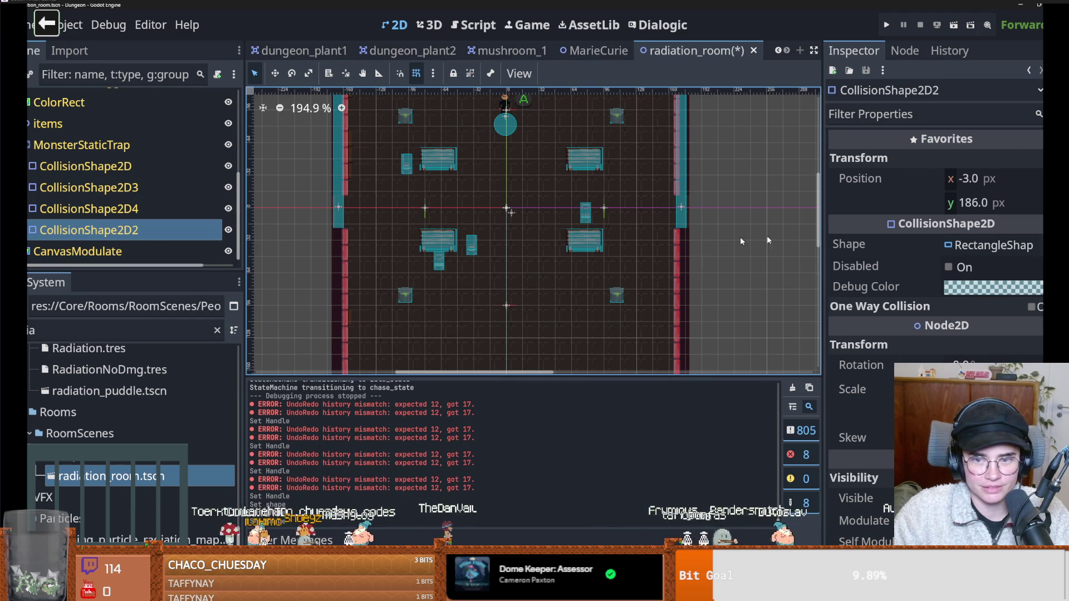
left_click(1027, 243)
key("Escape")
scroll(329, 217, "up", 3)
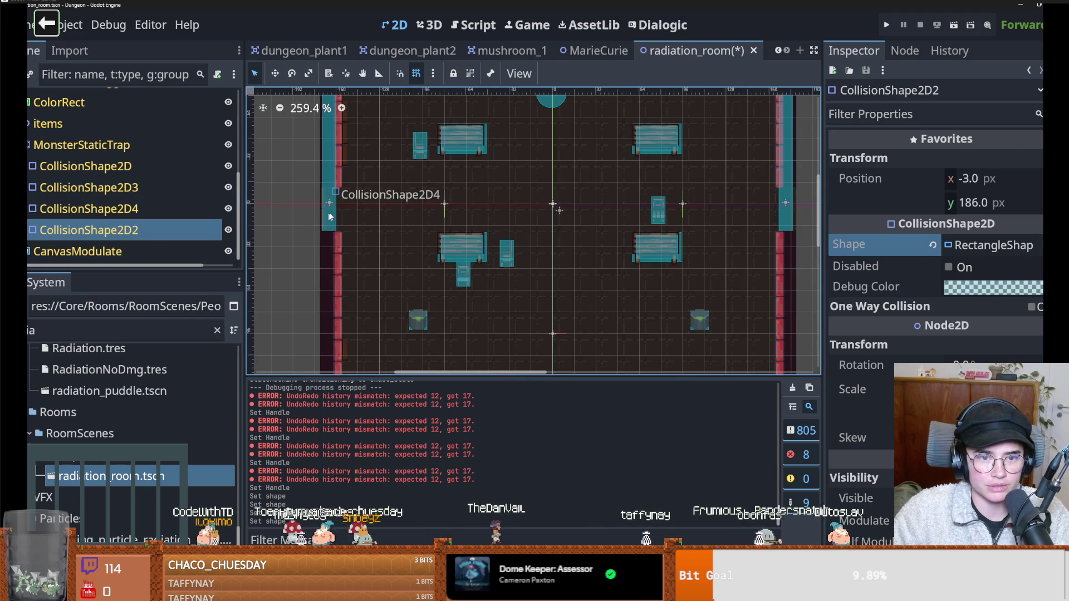
Turn off snapping and shift the right wall collision shape slightly left.
left_click(330, 217)
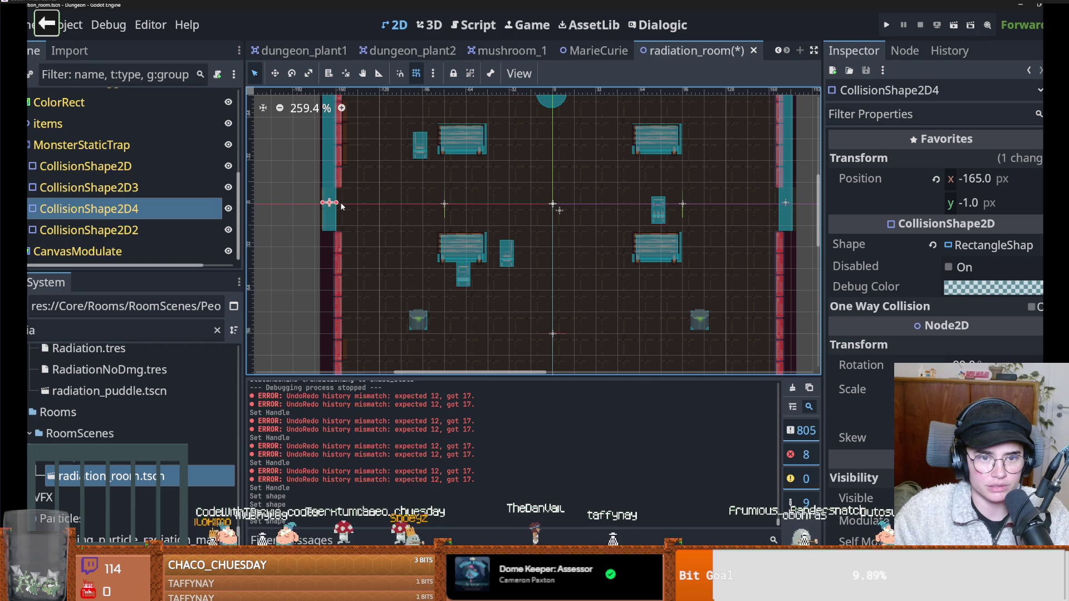
mouse_move(343, 205)
left_mouse_down()
mouse_move(358, 203)
mouse_move(343, 203)
left_mouse_up()
left_click(416, 73)
scroll(342, 203, "down", 4)
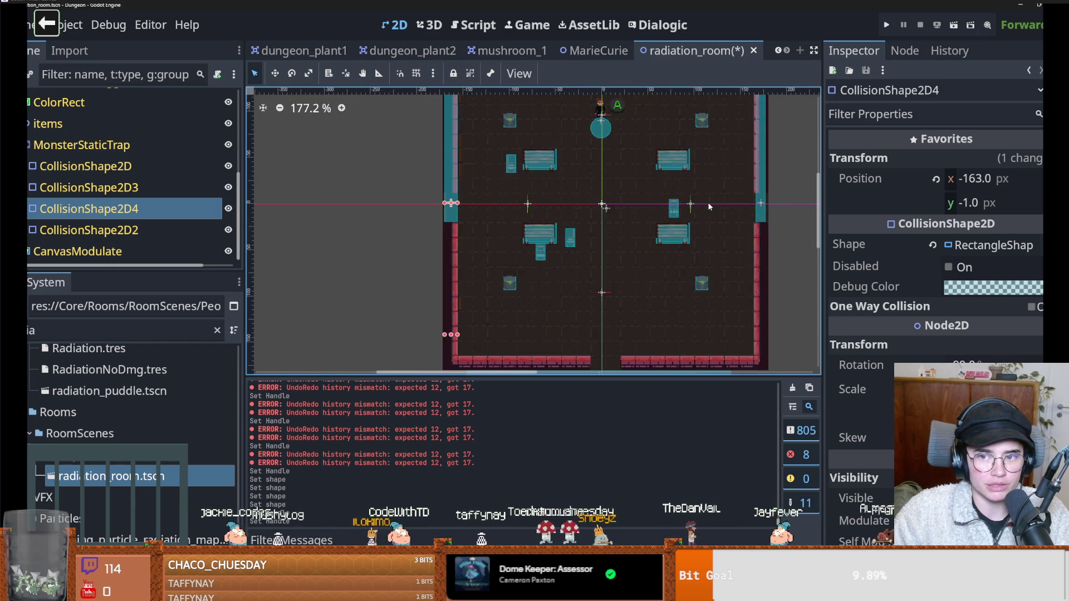
scroll(395, 222, "up", 1)
scroll(476, 228, "up", 4)
left_click(521, 210)
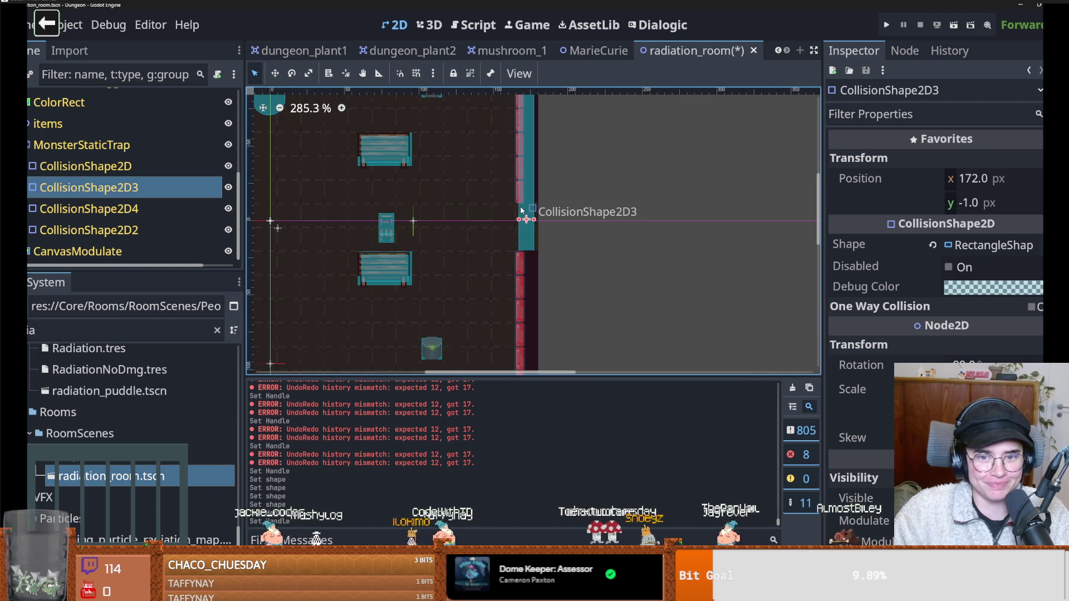
left_click_drag(519, 222, 516, 222)
scroll(466, 270, "down", 6)
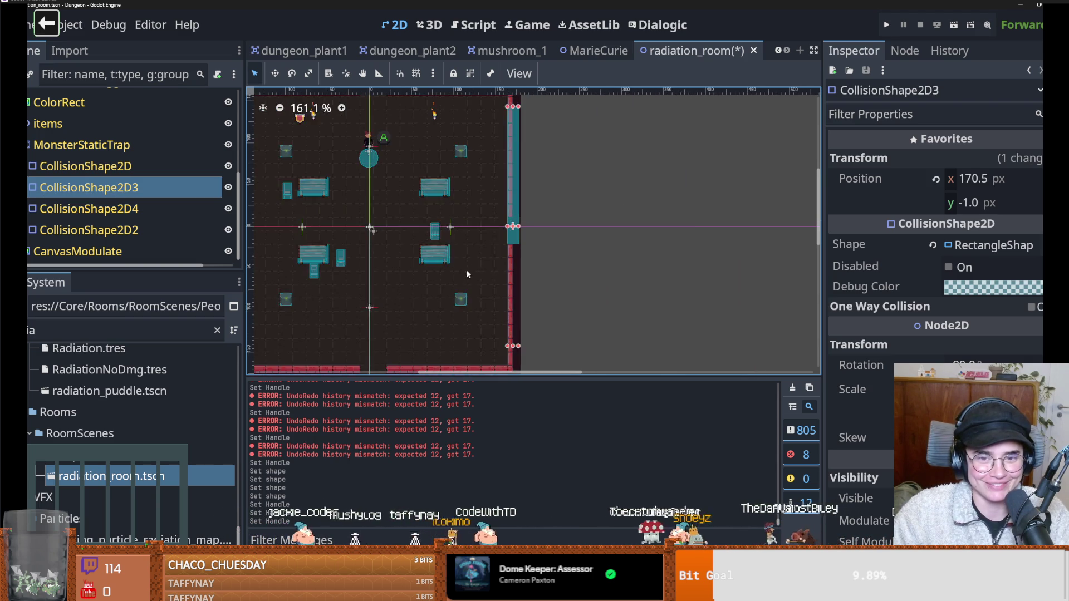
scroll(430, 236, "up", 3)
Nudge the bottom wall shape up and extend its left and right edges.
left_click(393, 246)
mouse_move(393, 246)
left_mouse_down()
mouse_move(394, 256)
mouse_move(394, 246)
left_mouse_up()
scroll(435, 233, "down", 3)
left_click_drag(525, 251, 560, 250)
left_click_drag(286, 251, 262, 252)
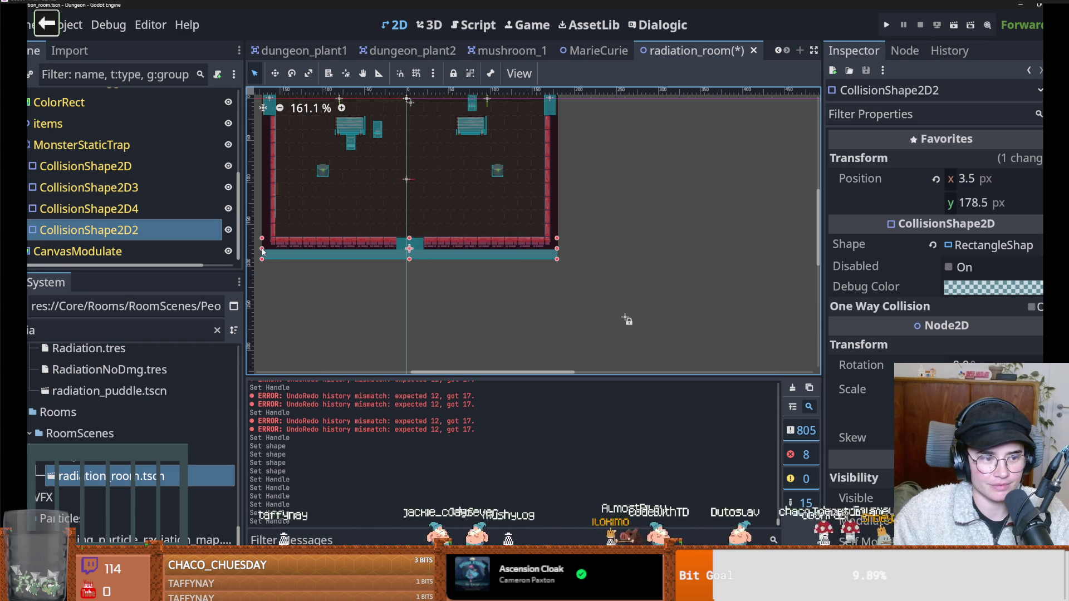
scroll(263, 252, "up", 1)
scroll(388, 211, "up", 5)
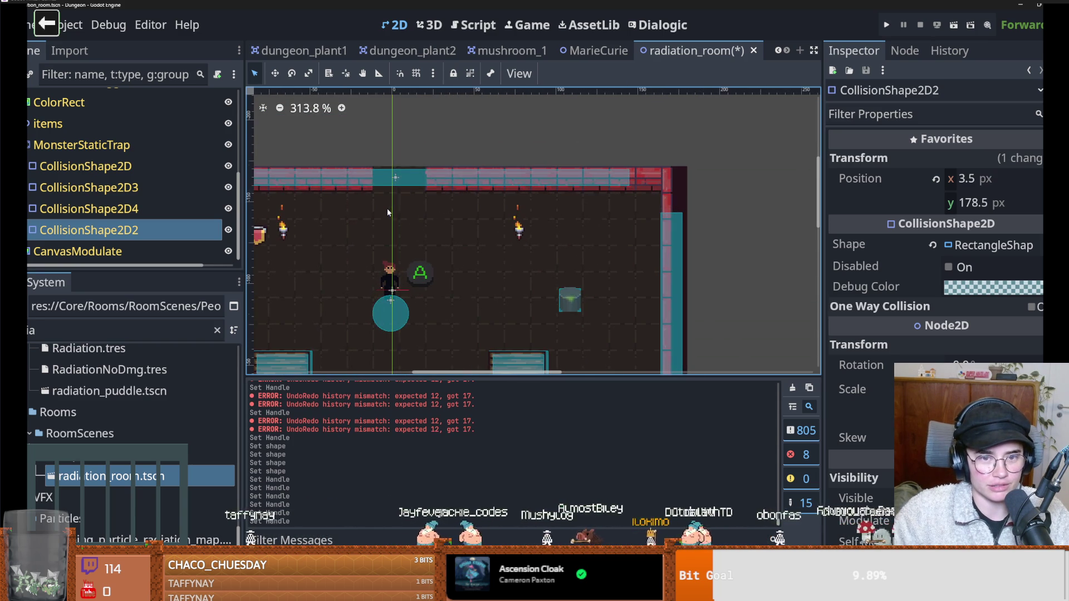
Stretch the top wall shape to the right and raise the right wall's top.
left_click(395, 180)
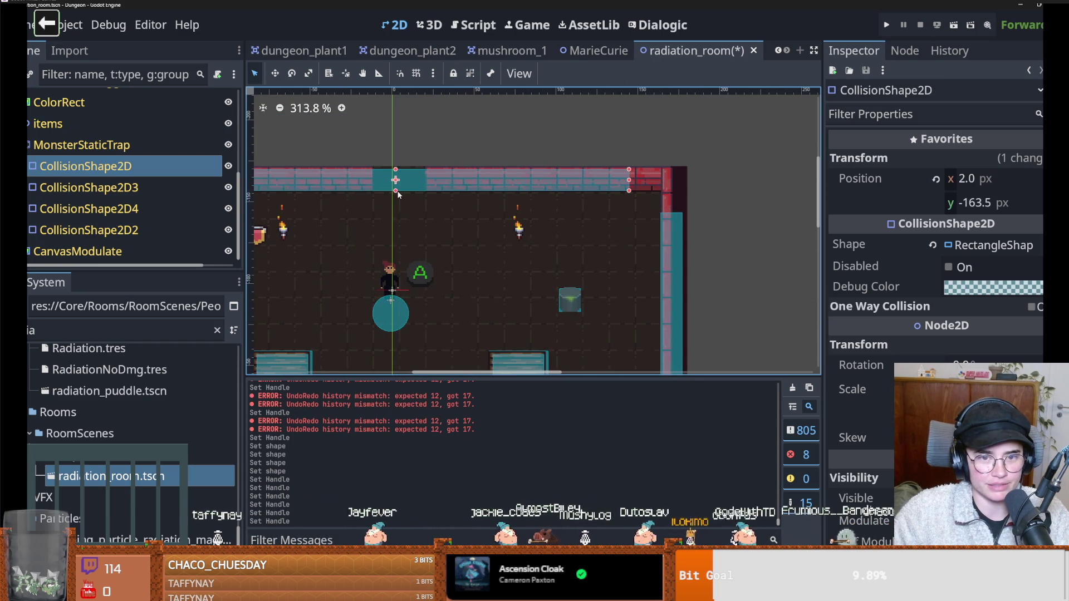
left_click_drag(629, 191, 672, 194)
left_click(672, 218)
scroll(453, 255, "down", 6)
scroll(509, 221, "up", 1)
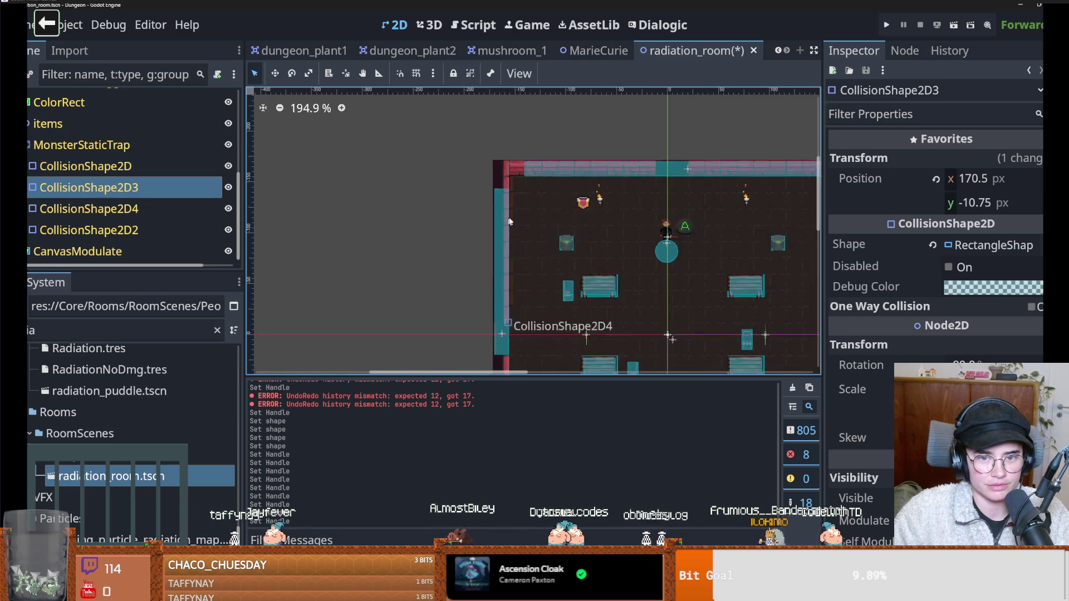
scroll(509, 221, "up", 3)
Stretch the left wall shape up to meet the top wall, then reselect the top wall.
left_click(502, 195)
mouse_move(501, 181)
left_mouse_down()
mouse_move(500, 144)
mouse_move(505, 158)
left_mouse_up()
left_click(532, 158)
scroll(557, 239, "down", 3)
scroll(566, 253, "up", 2)
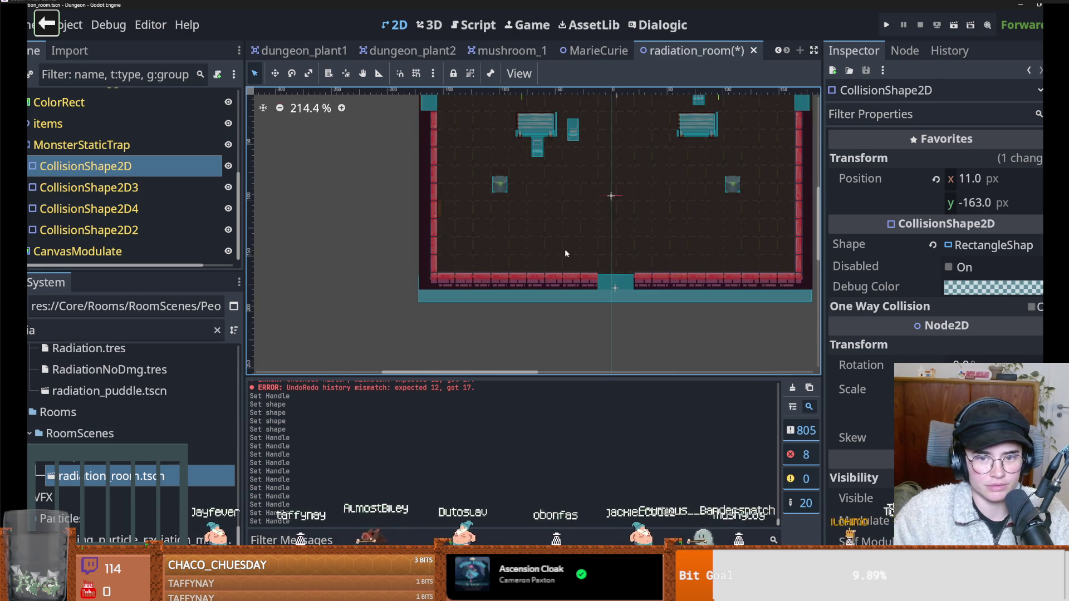
scroll(667, 220, "right", 3)
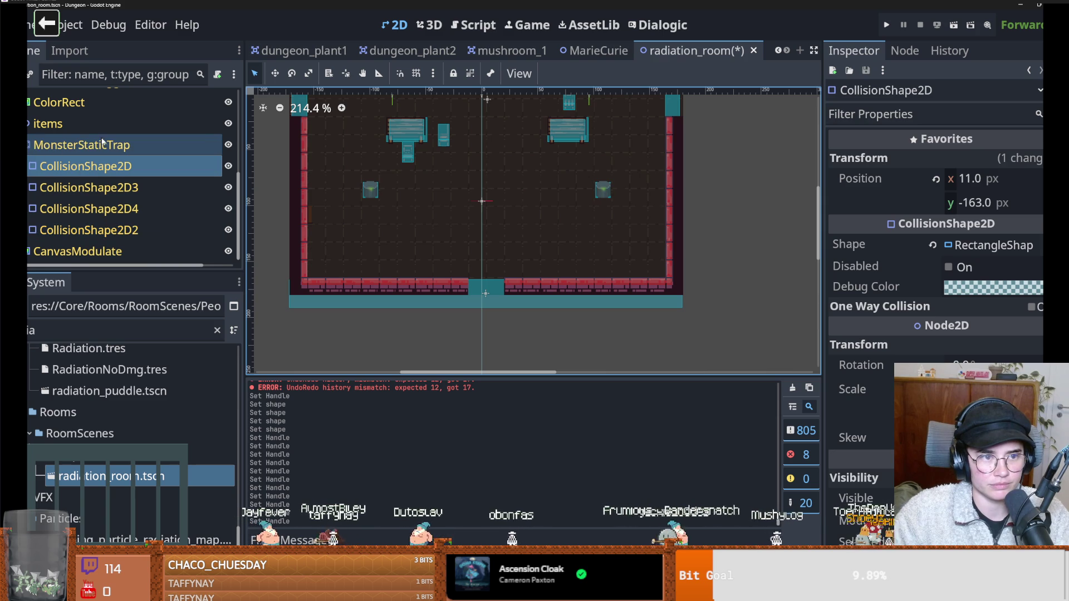
scroll(102, 166, "up", 3)
Make the RoomEnterTrigger area visible on the radiation_room canvas.
left_click(96, 188)
left_click(228, 188)
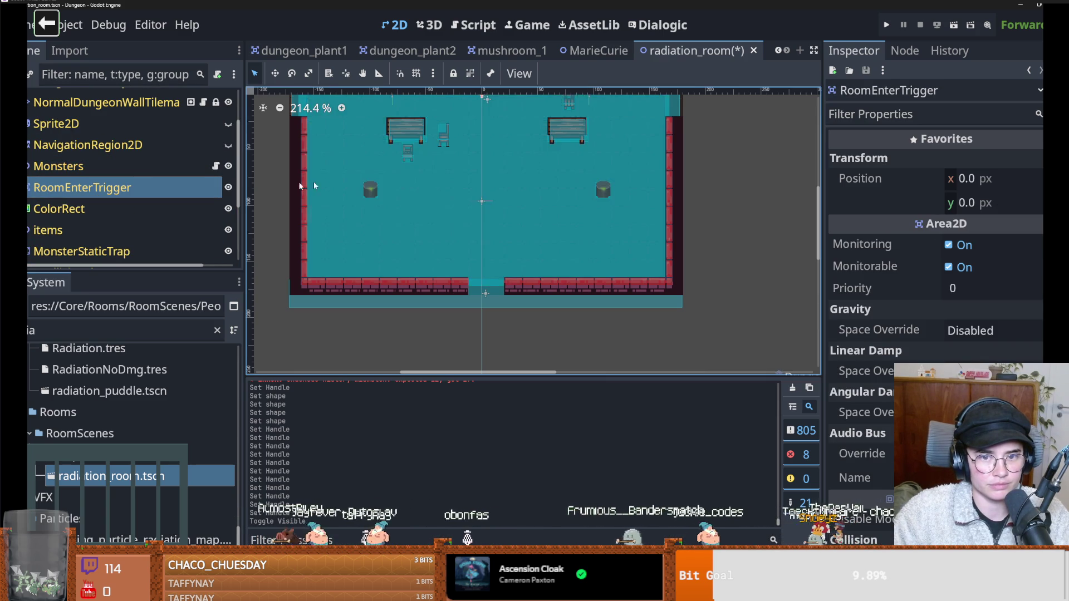
scroll(422, 180, "down", 2)
scroll(353, 239, "up", 3)
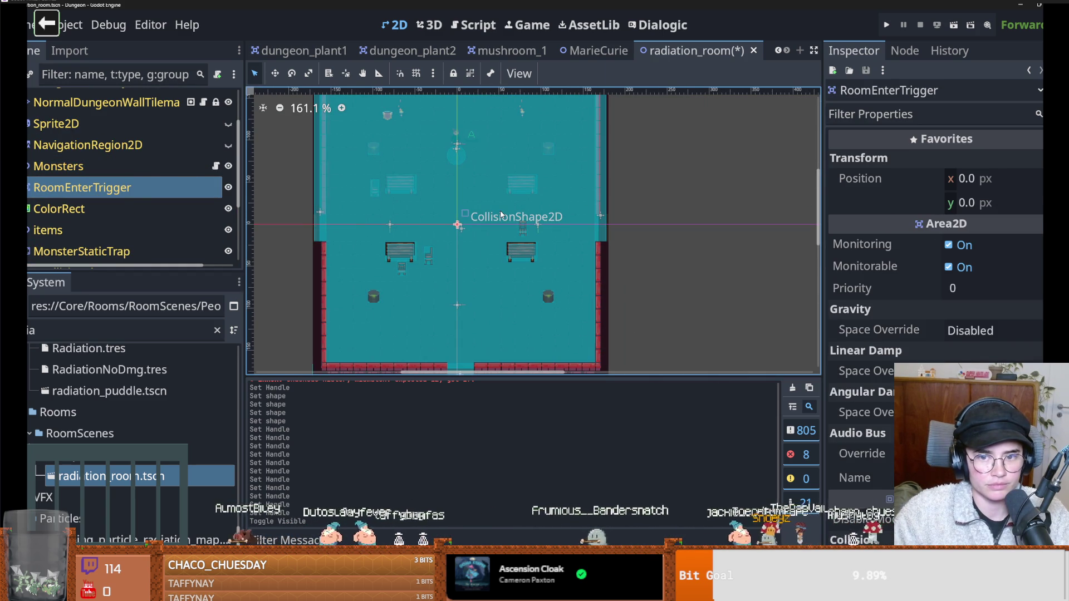
Stretch the ColorRect left and down to 327 by 329, save the scene, and launch the game.
left_click(500, 215)
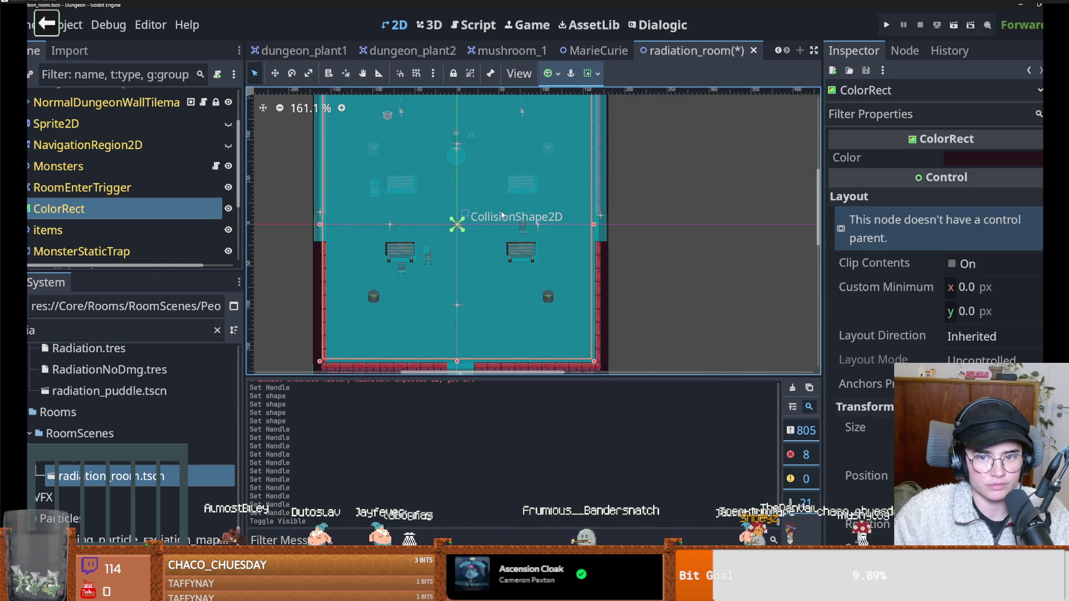
left_click(598, 224)
left_click_drag(321, 227, 318, 227)
left_click_drag(459, 362, 459, 369)
scroll(449, 281, "up", 3)
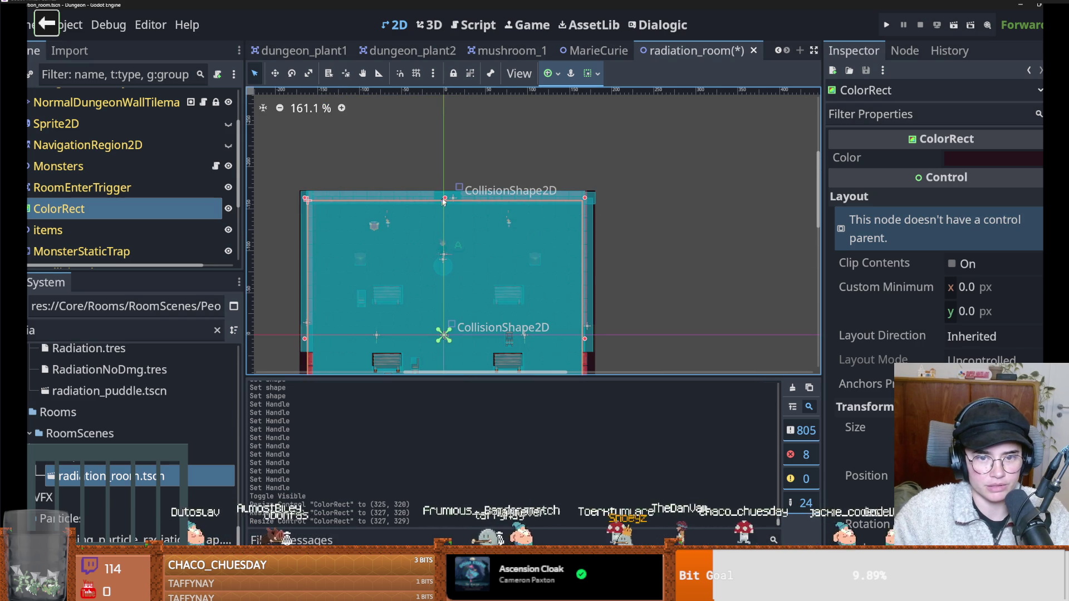
key("ctrl+s")
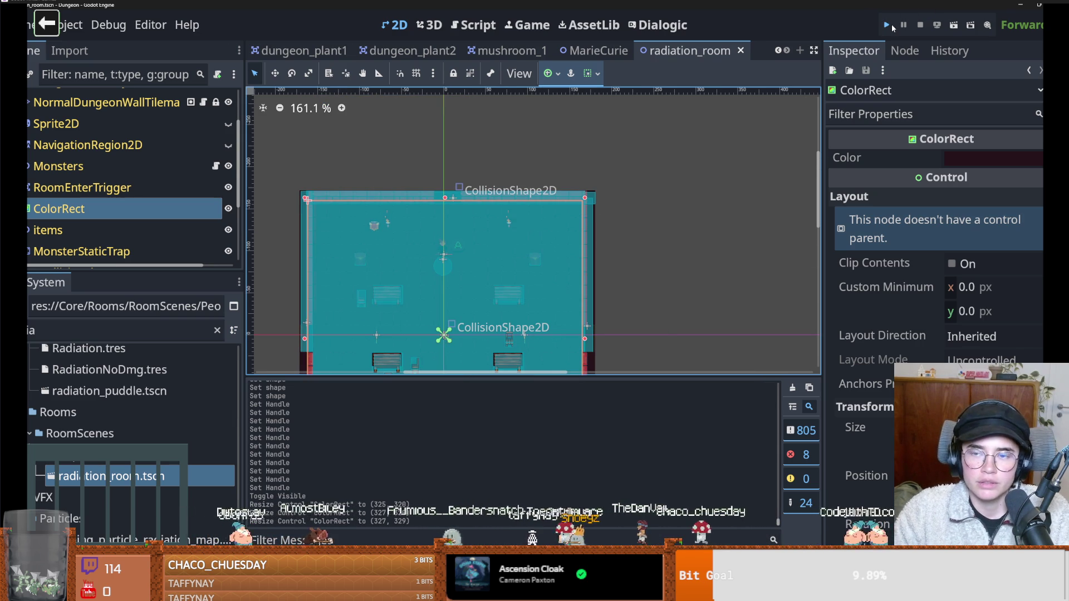
key("F5")
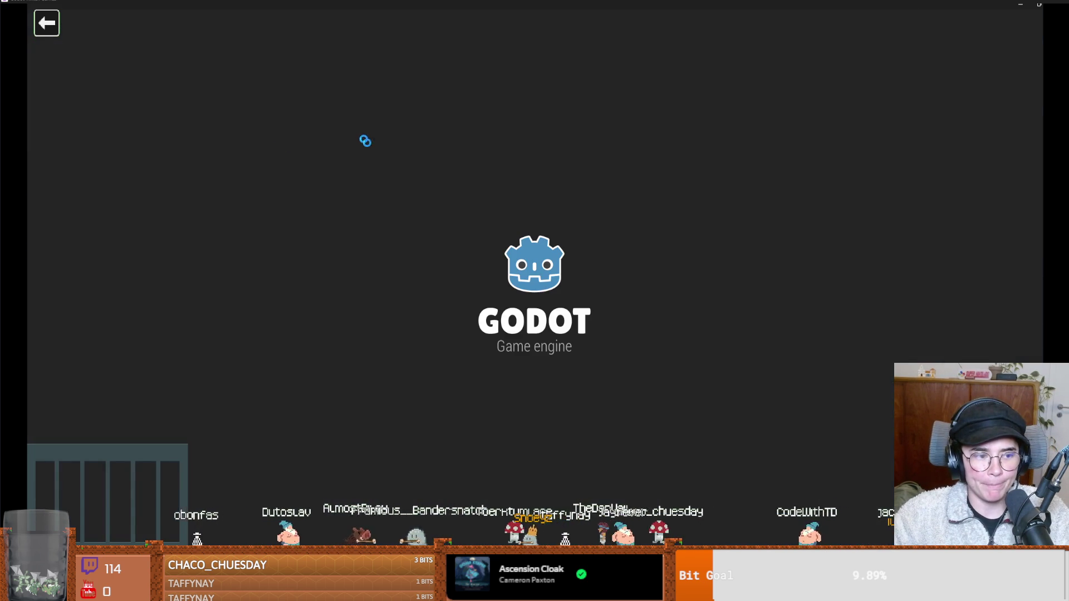
Start a new run as the Warrior and warp into Curie's Laboratory via the debug room picker.
key("Return")
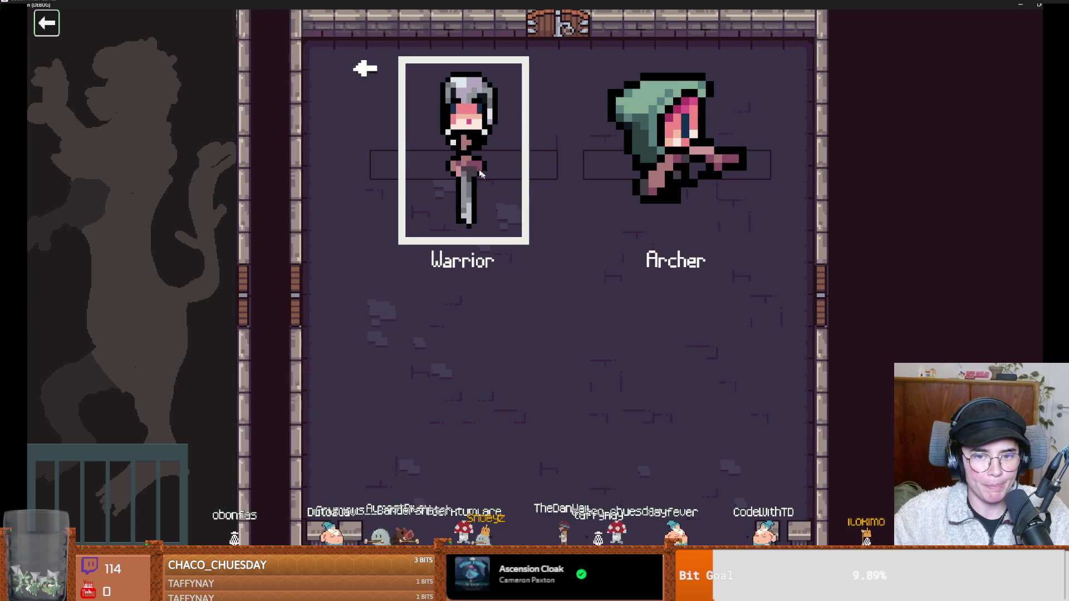
key("Return")
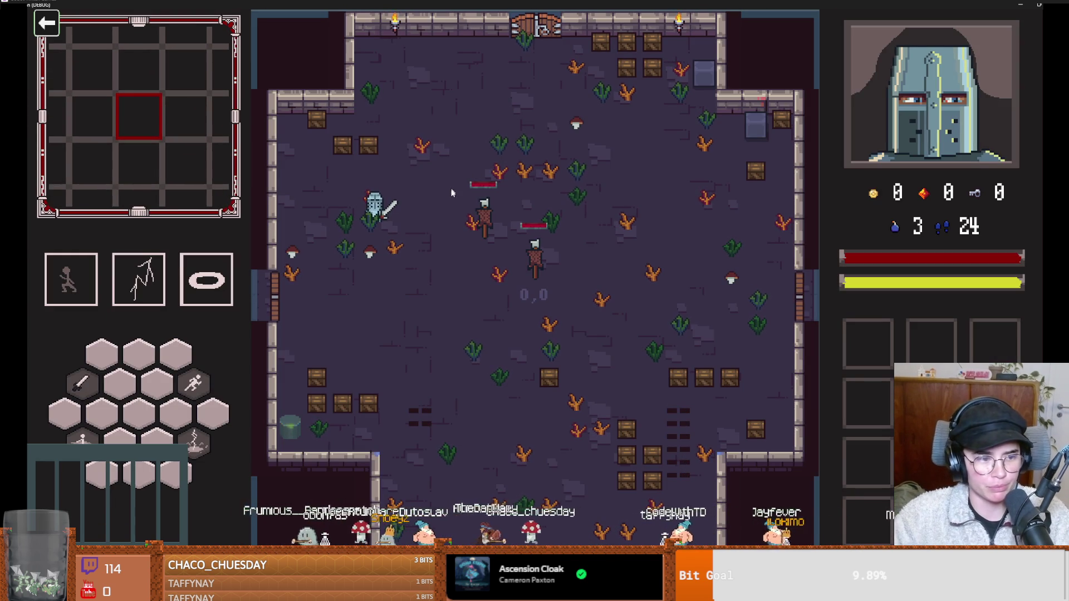
key("a+s")
key("F1")
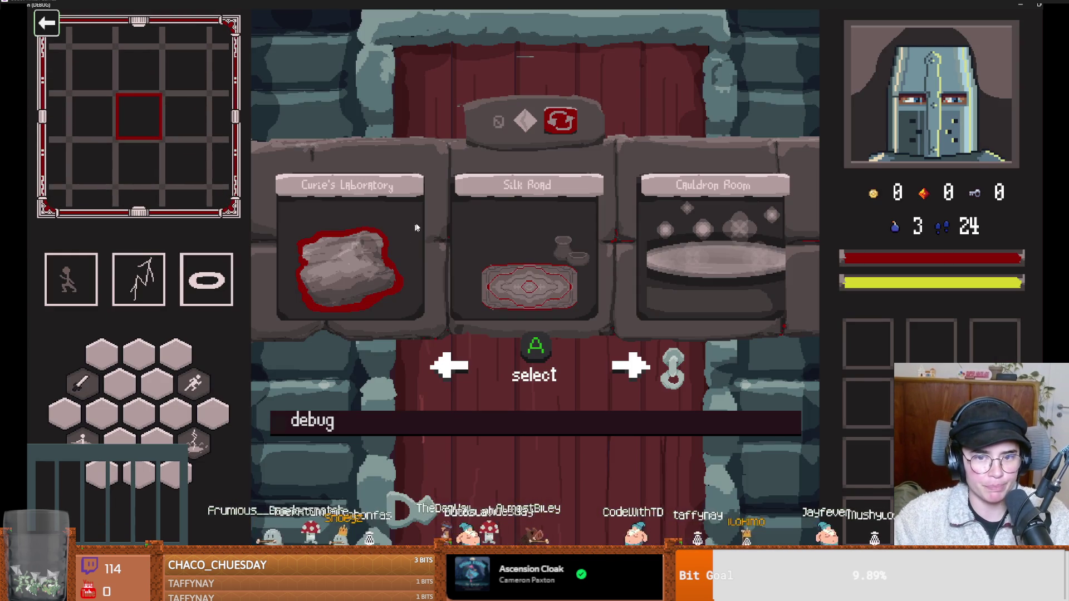
left_click(376, 242)
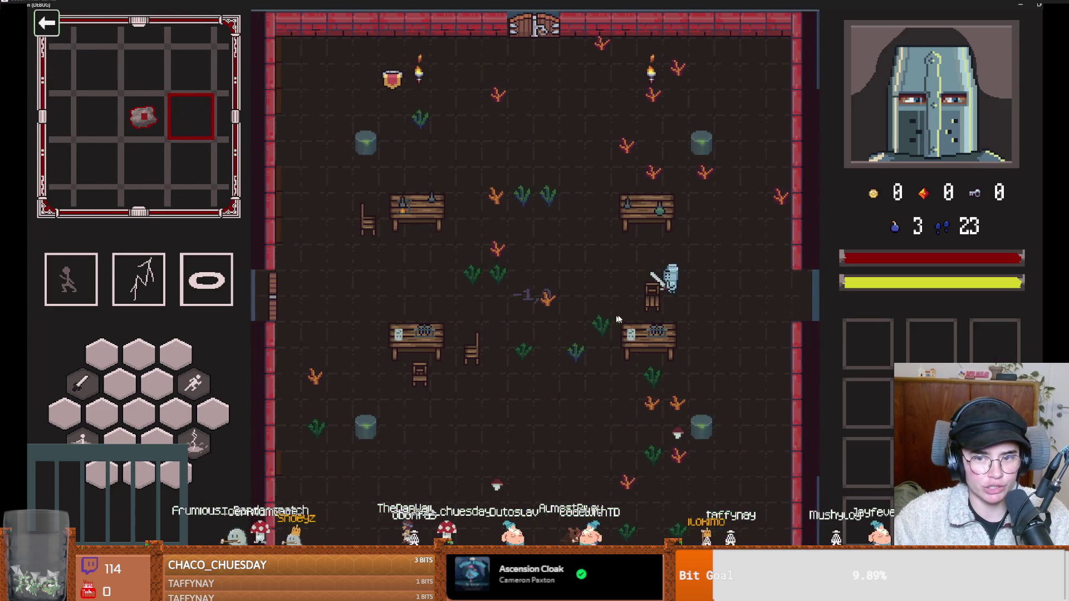
Fight the laboratory goblins with lightning skills and sword swings.
key("2")
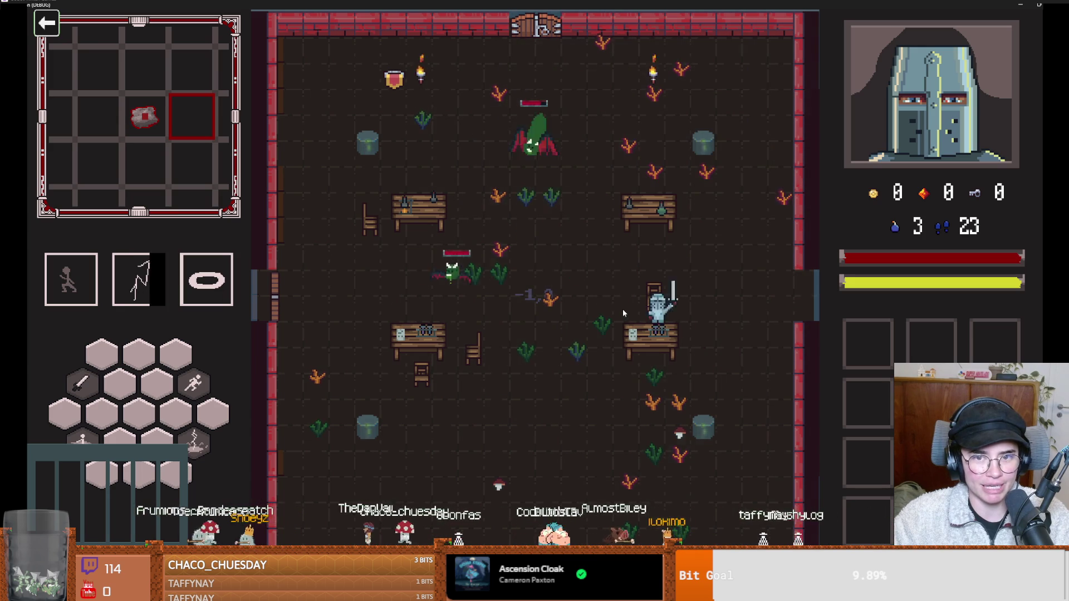
key("w+d")
key("a")
left_click(480, 278)
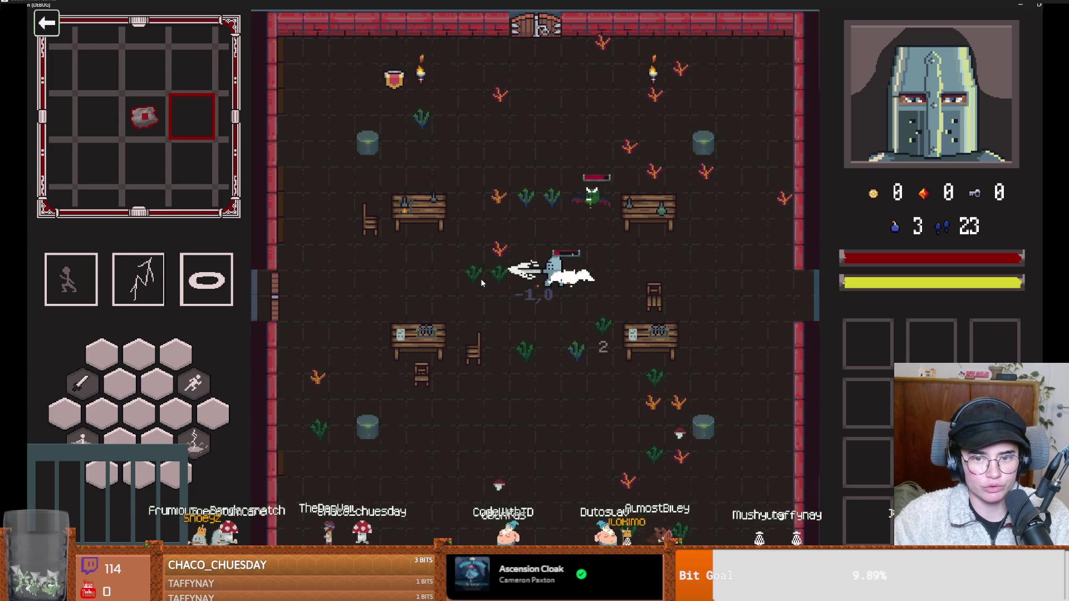
key("s")
key("1")
key("2")
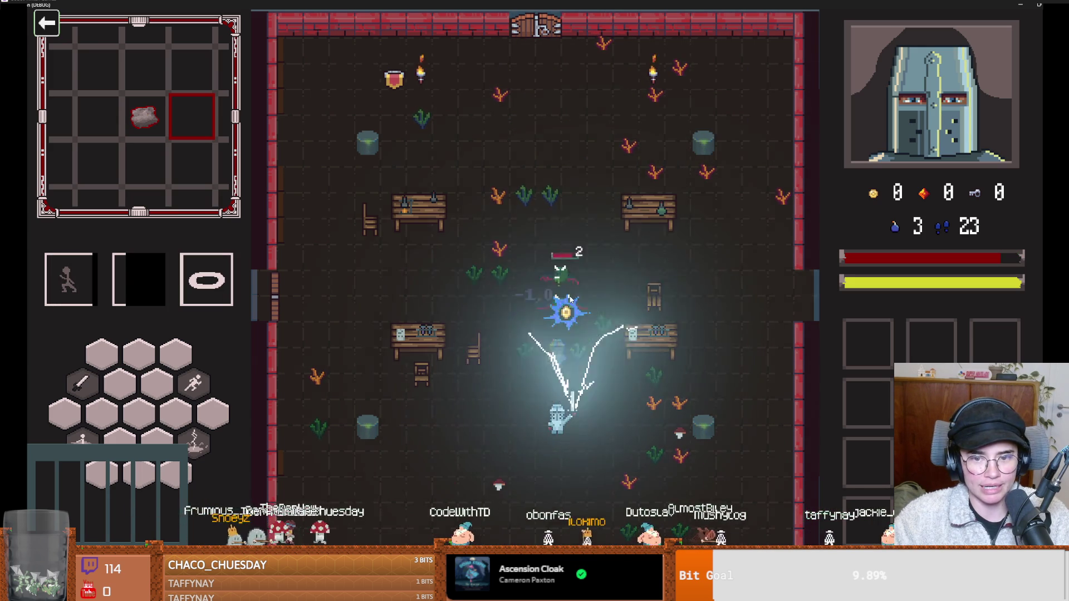
Finish off the goblins, collect the 2 gold, talk to the scientist NPC, and return to the editor.
key("w")
left_click(566, 251)
key("s+d")
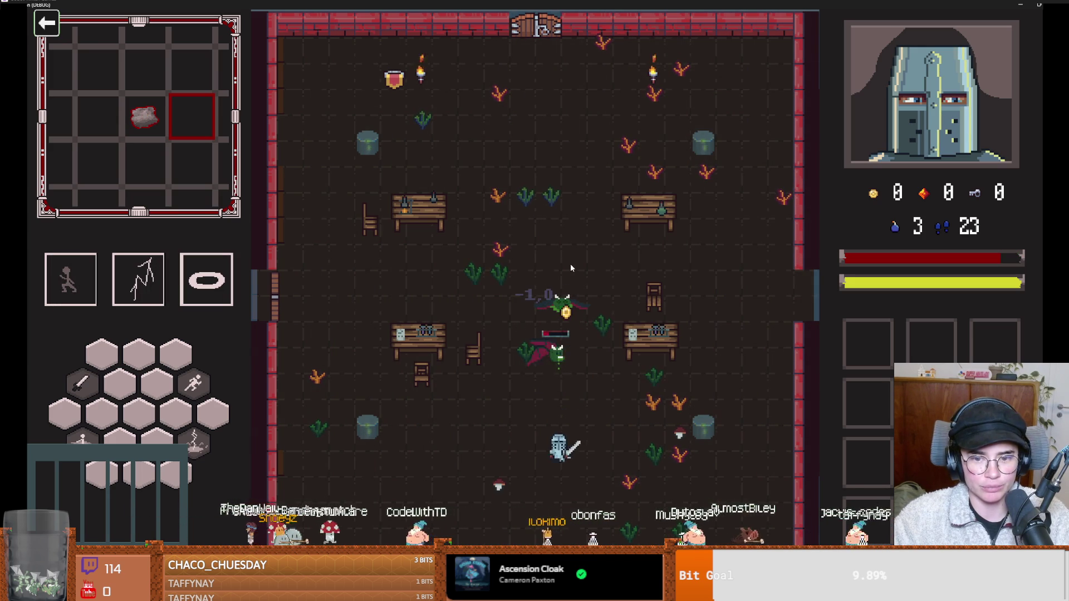
key("w")
key("1")
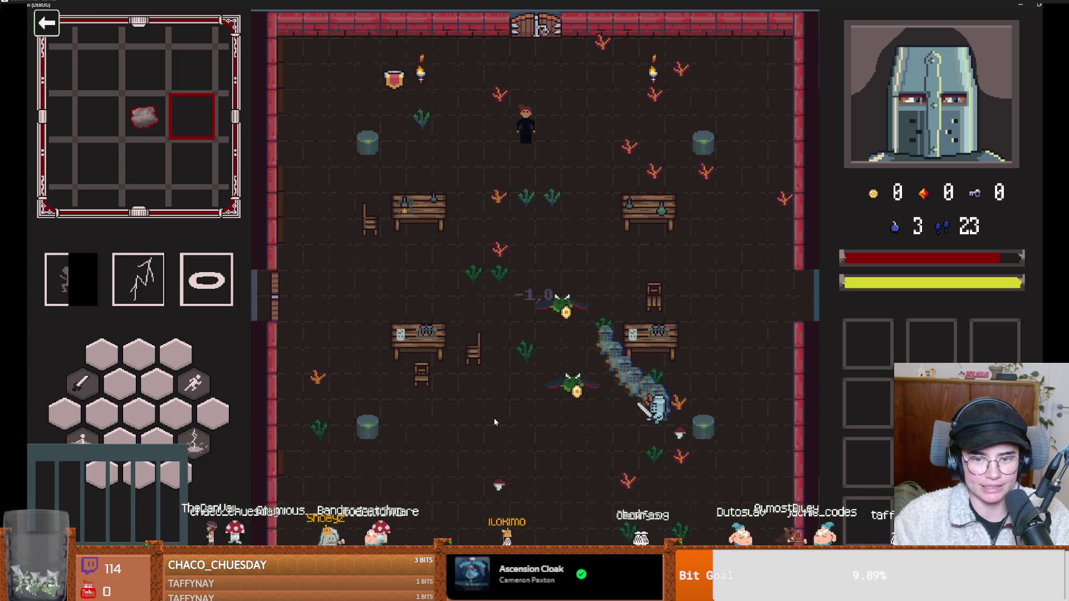
key("w")
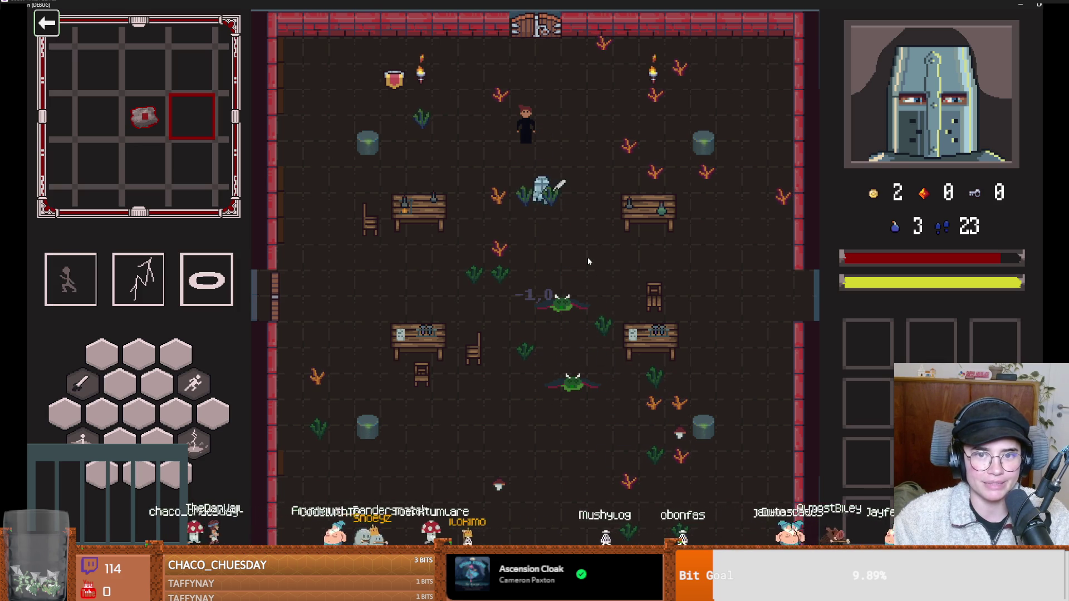
key("e")
key("alt+Tab")
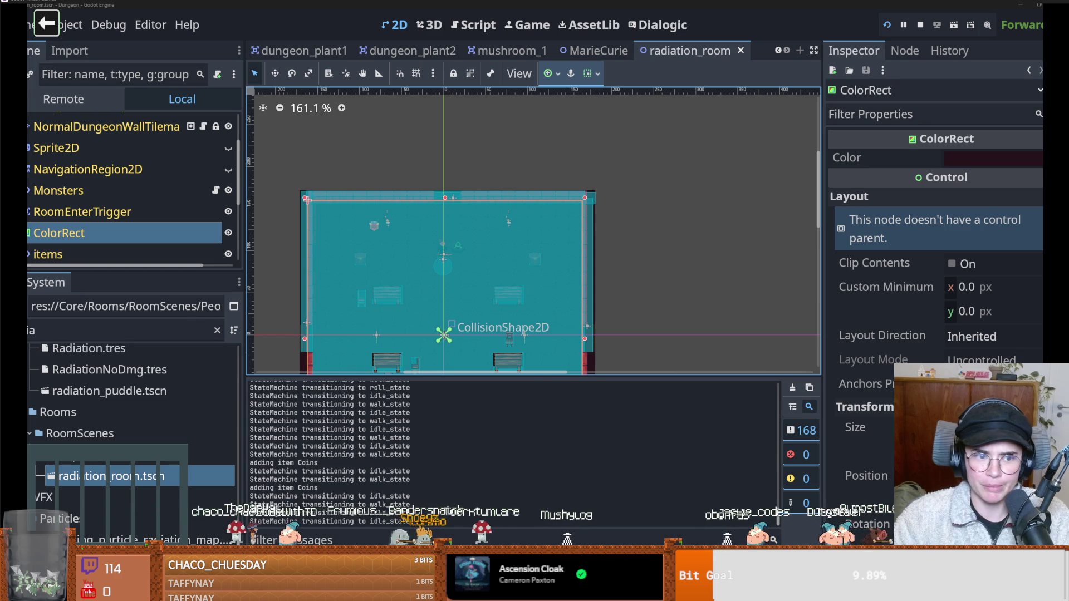
Filter the FileSystem for 'loot' and open the Enemy1LootTable resource.
double_click(86, 329)
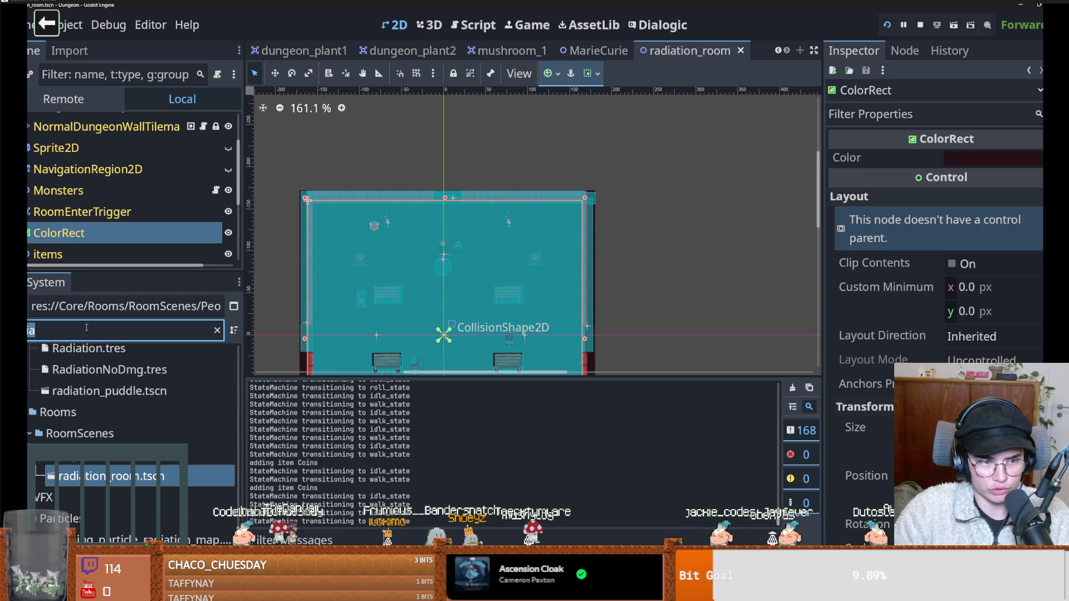
type("mons")
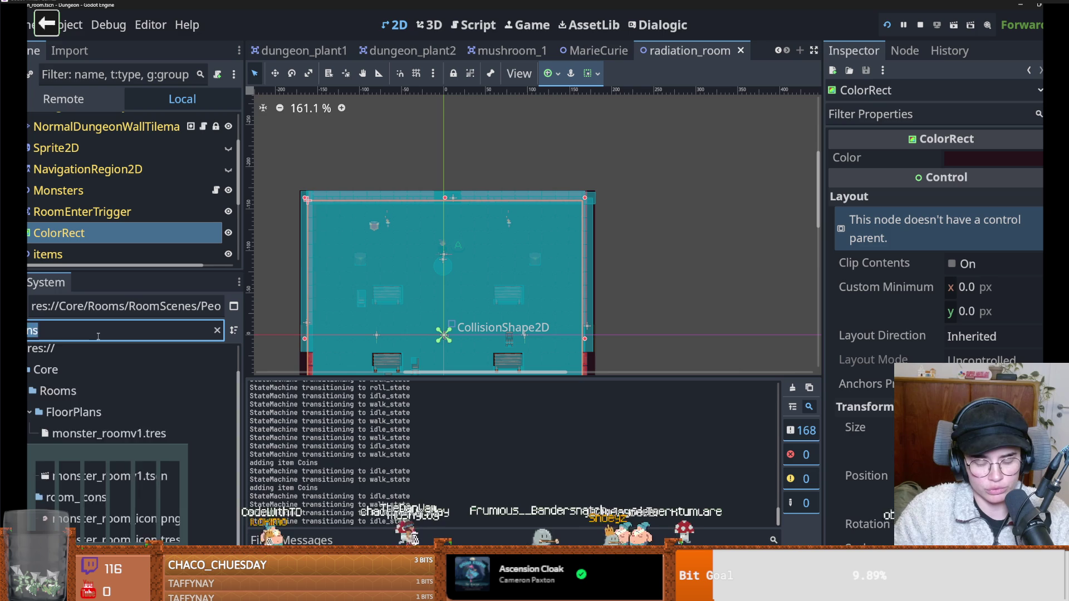
type("loot")
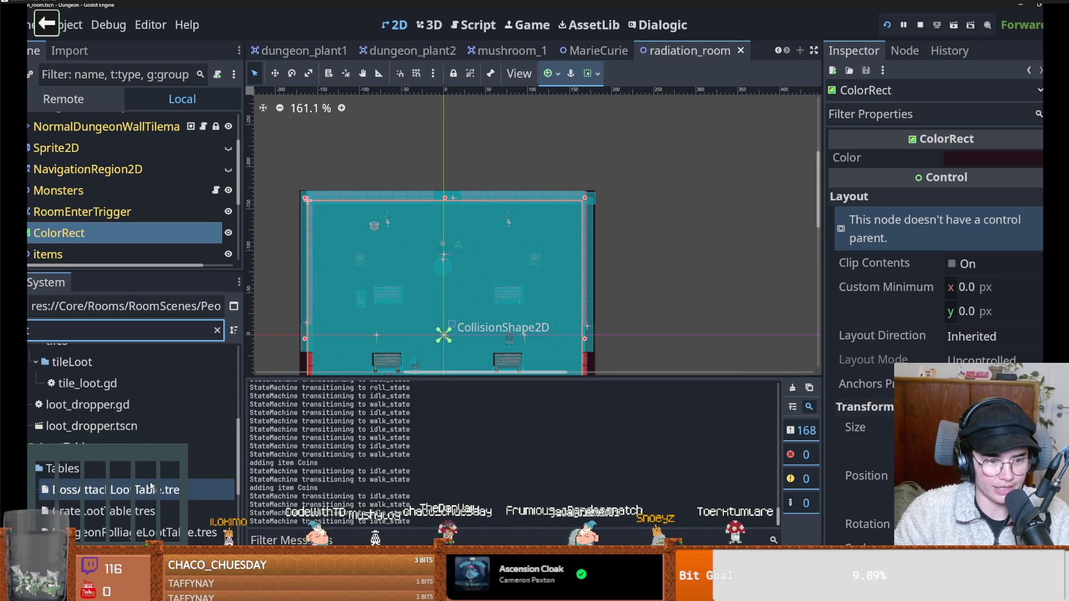
scroll(155, 478, "down", 4)
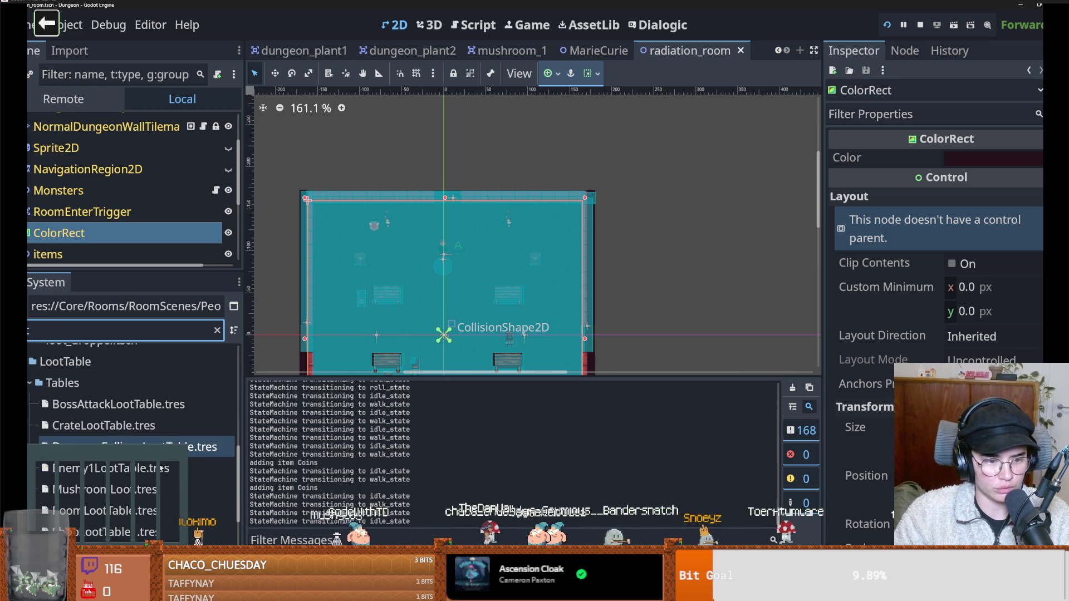
left_click(160, 468)
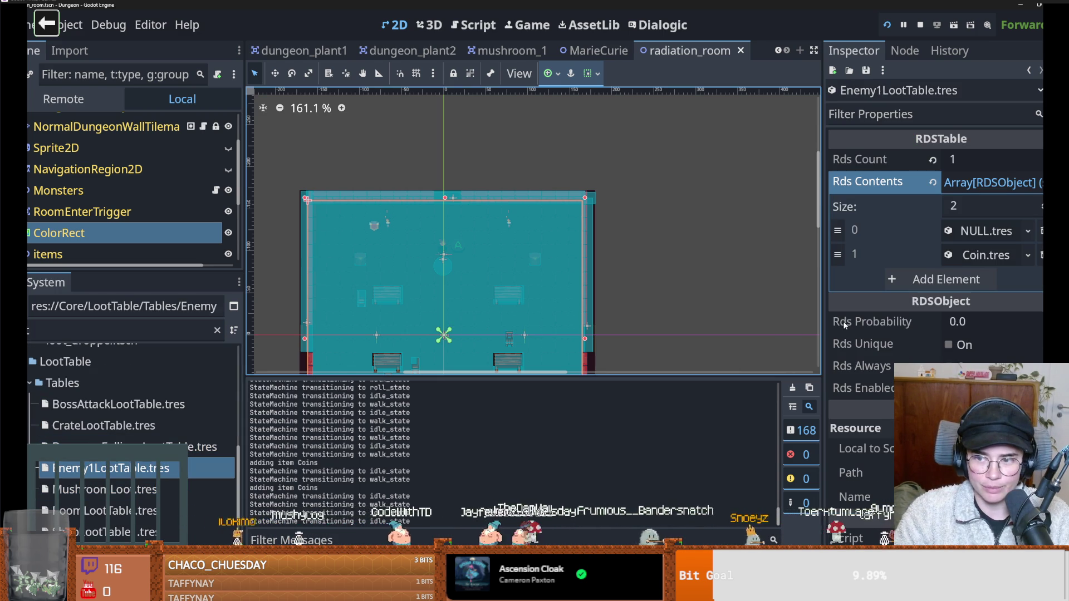
Load NoneNonDemonic.tres into loot entry 0 and save.
left_click_drag(826, 332, 581, 329)
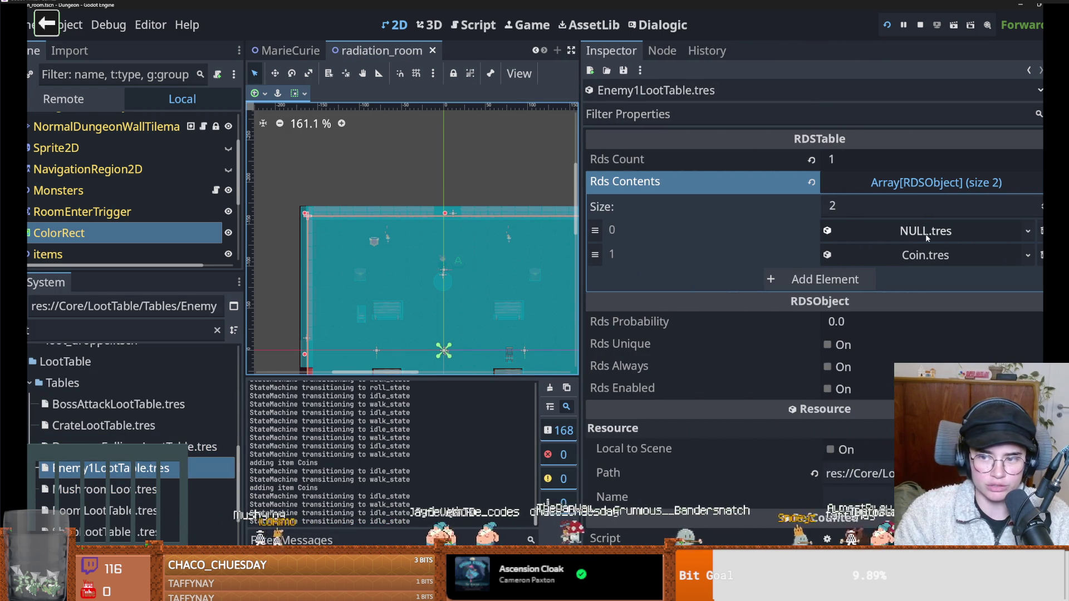
left_click(1028, 231)
left_click(973, 359)
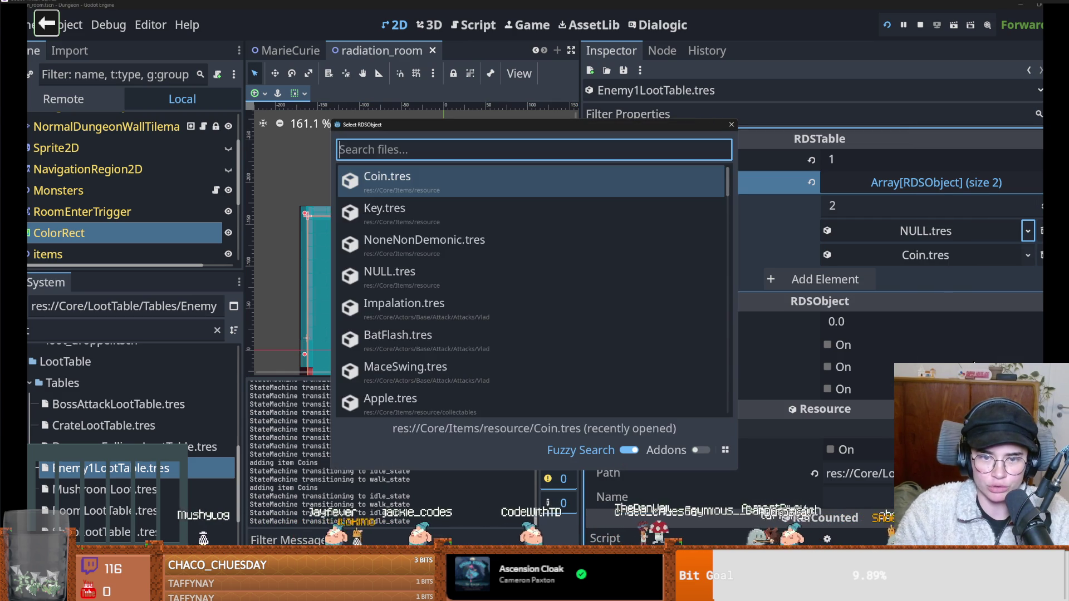
type("nonen")
key("Return")
key("ctrl+s")
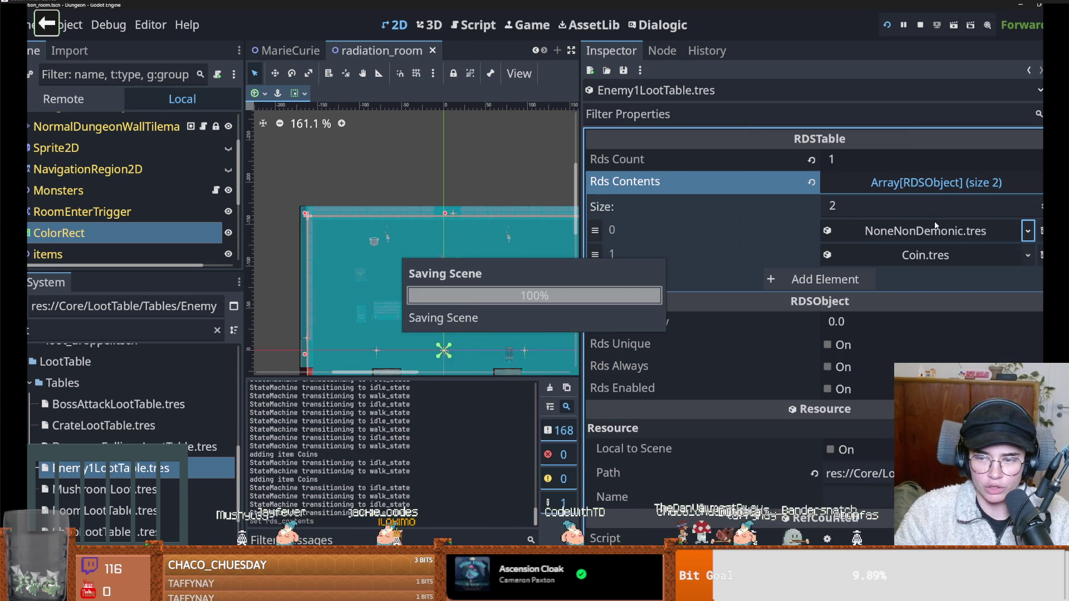
Replace loot entry 0 with a new Item resource with Rds Probability 5.0 and save.
left_click(1029, 231)
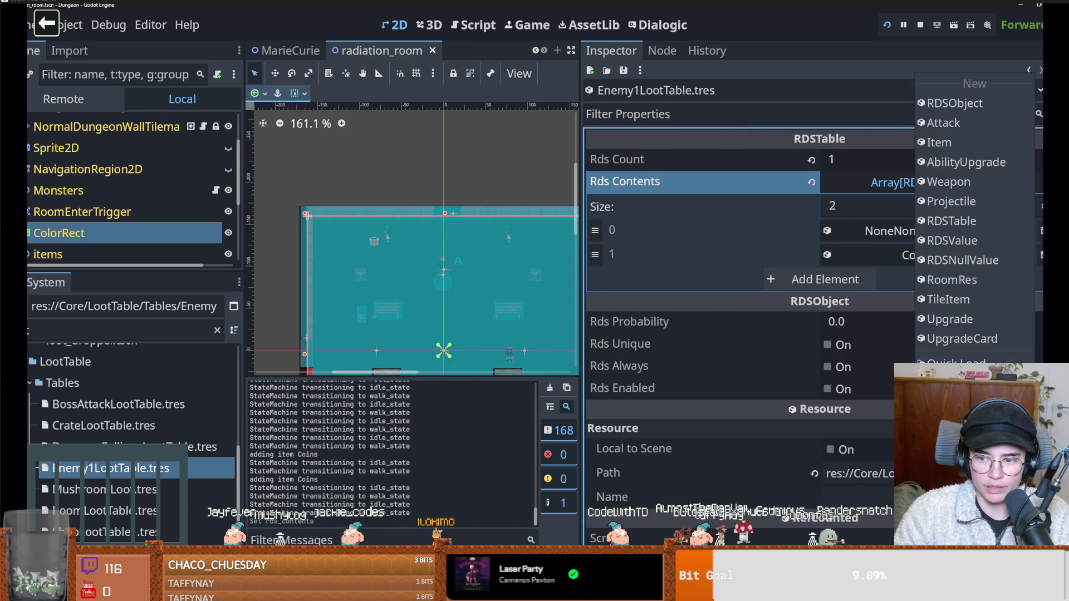
left_click(957, 146)
left_click(925, 231)
scroll(937, 329, "down", 5)
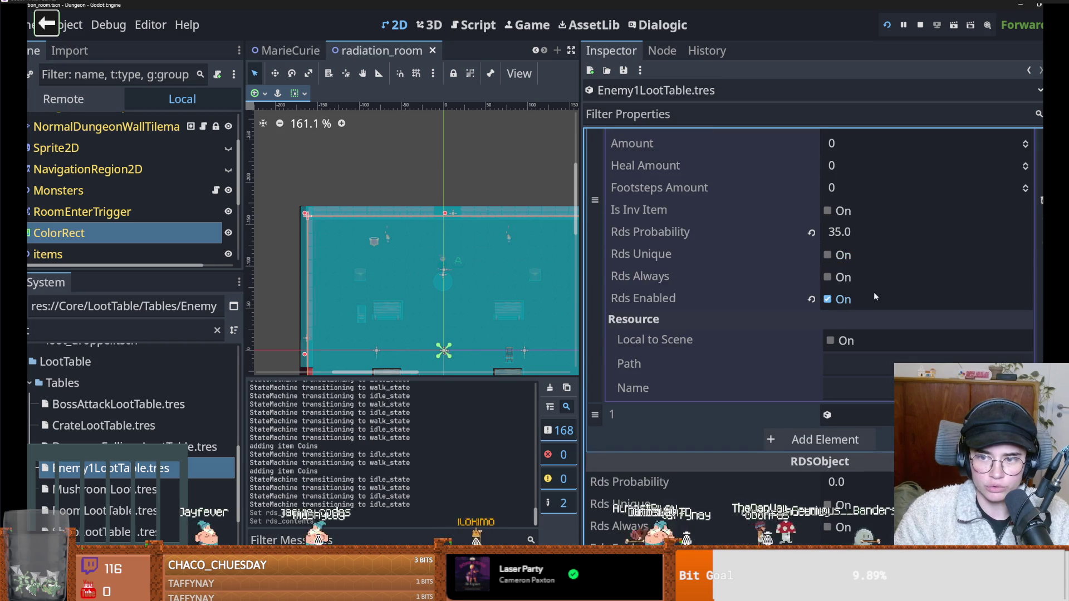
left_click(853, 231)
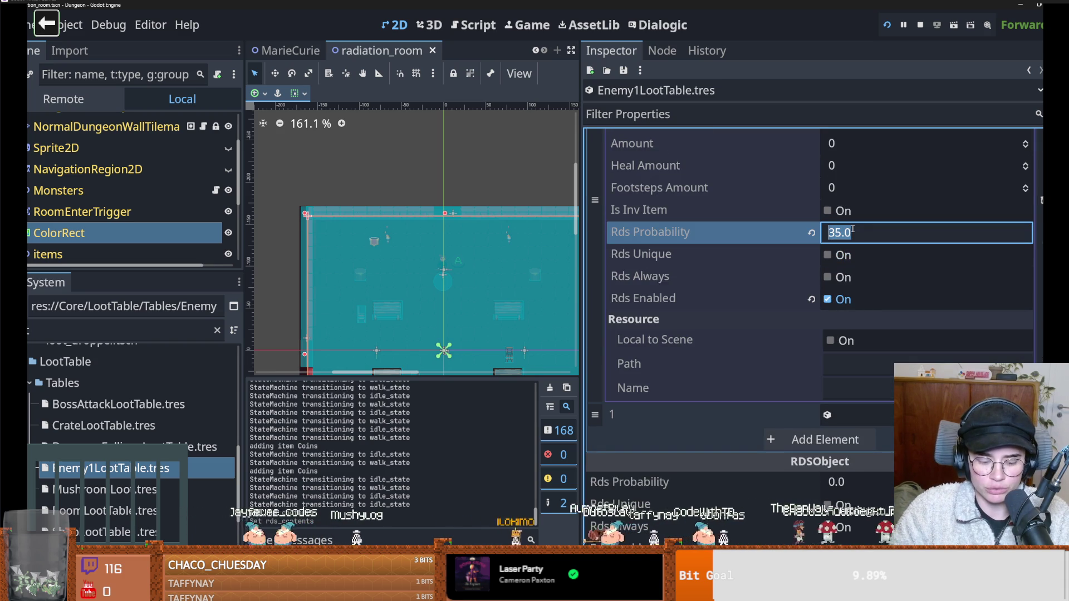
type("5")
key("Return")
scroll(891, 234, "up", 5)
left_click(926, 232)
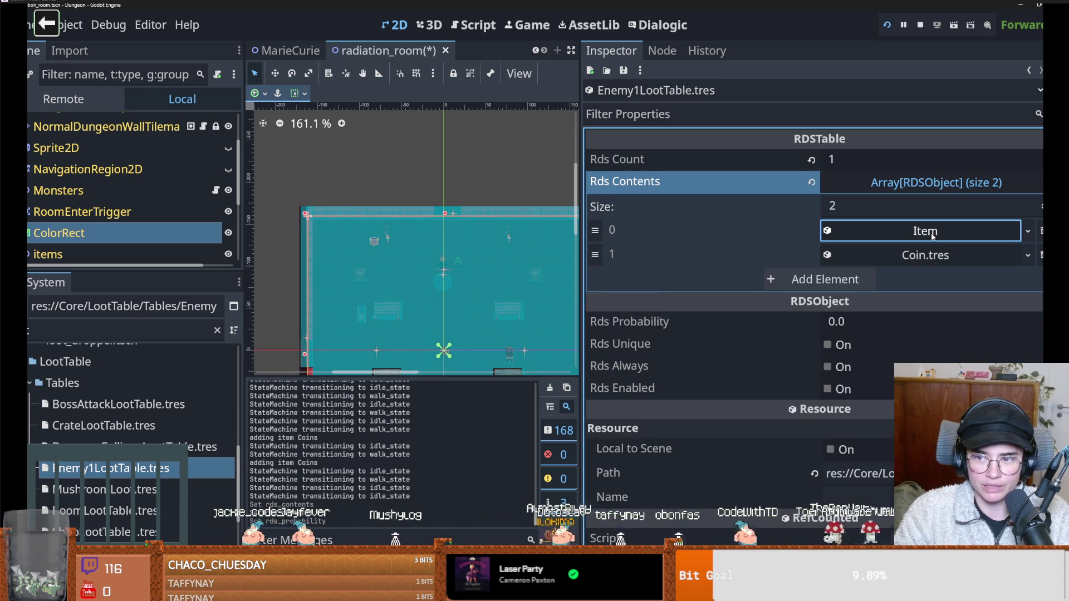
key("ctrl+s")
Set the first loot item's Rds Probability to 6 and launch the game.
left_click(925, 255)
left_click(901, 230)
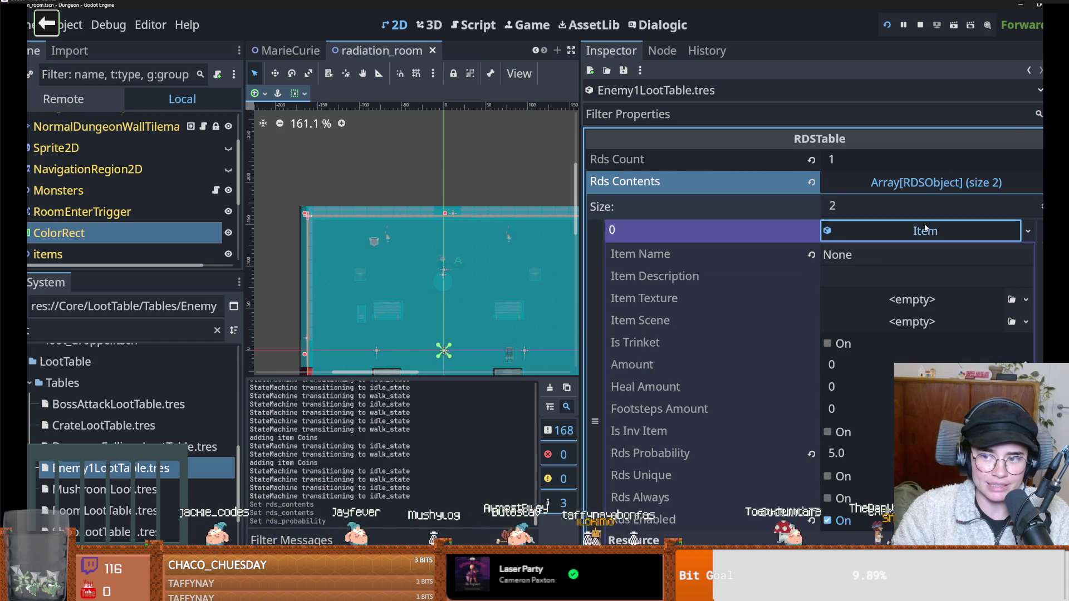
scroll(856, 422, "down", 2)
left_click(848, 400)
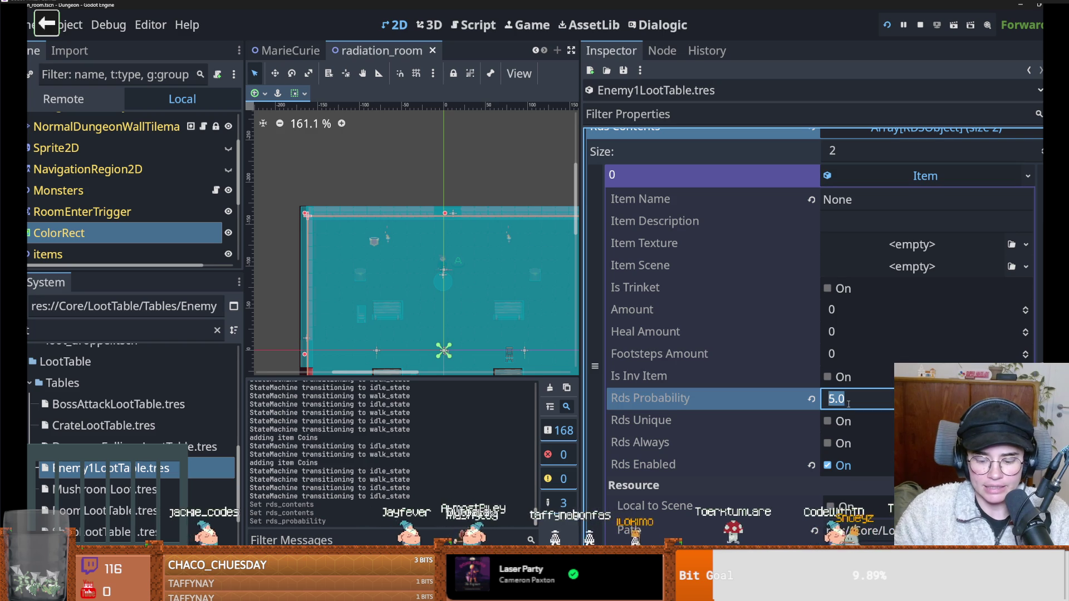
type("6")
key("Return")
key("F6")
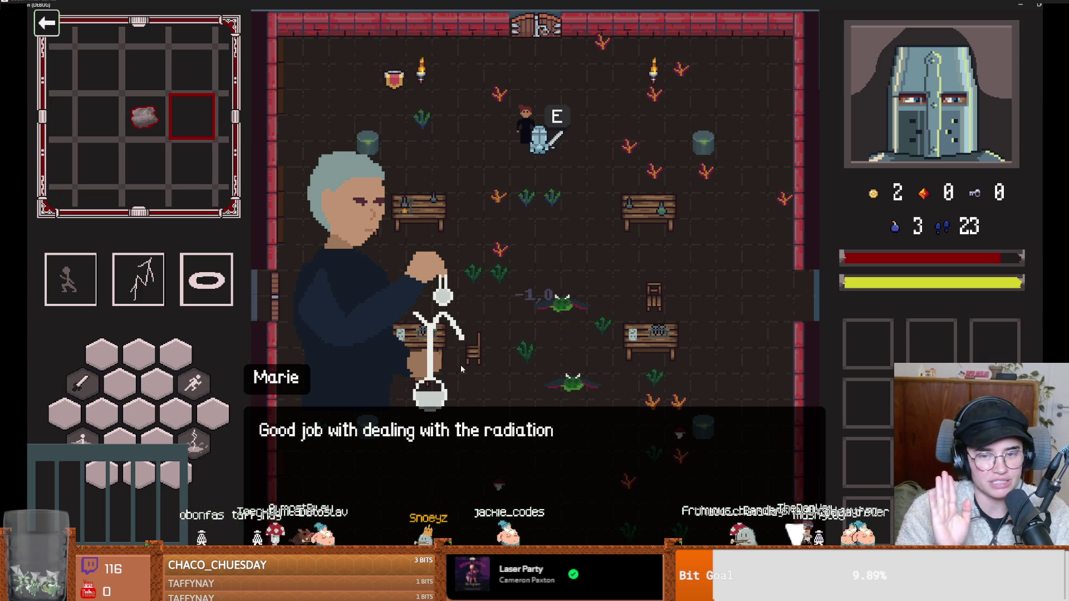
Close Marie's dialogue, take the Radiant Dash upgrade, and pick the next room through the top door.
left_click(495, 392)
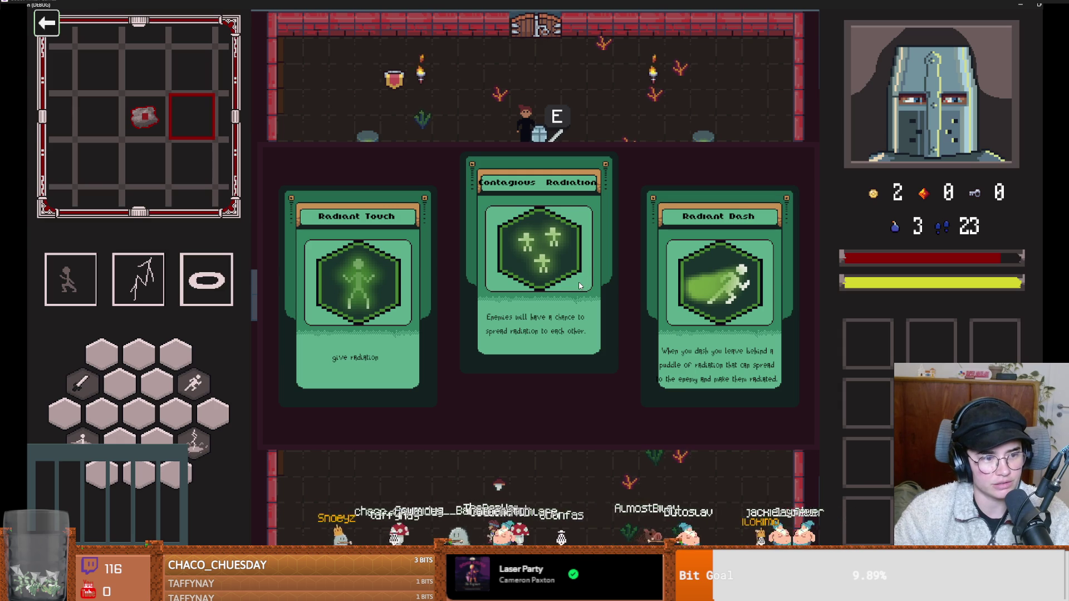
left_click(731, 288)
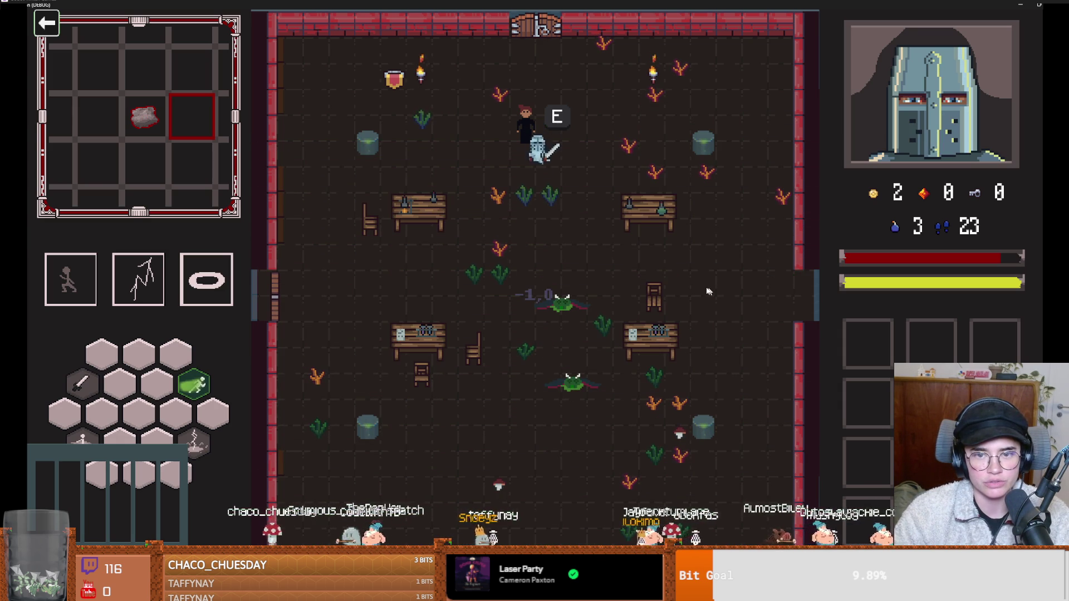
key("w")
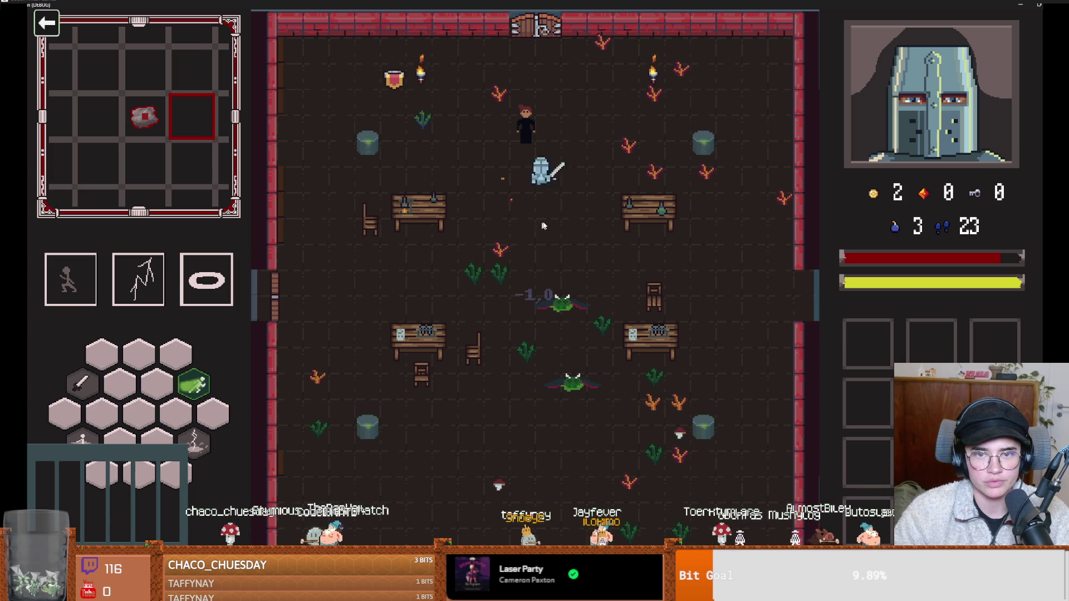
key("w")
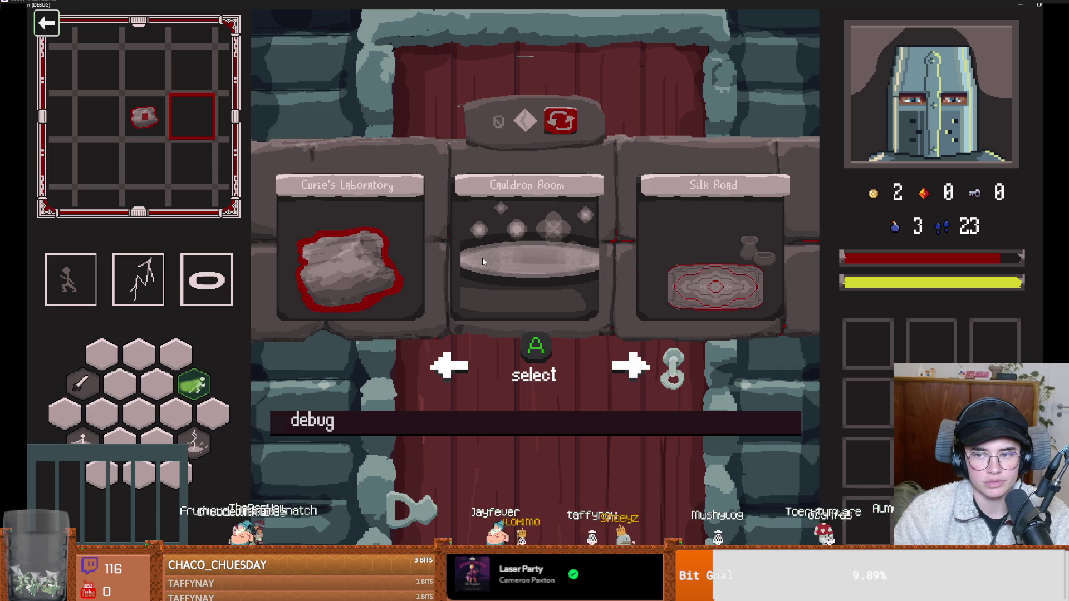
left_click(385, 272)
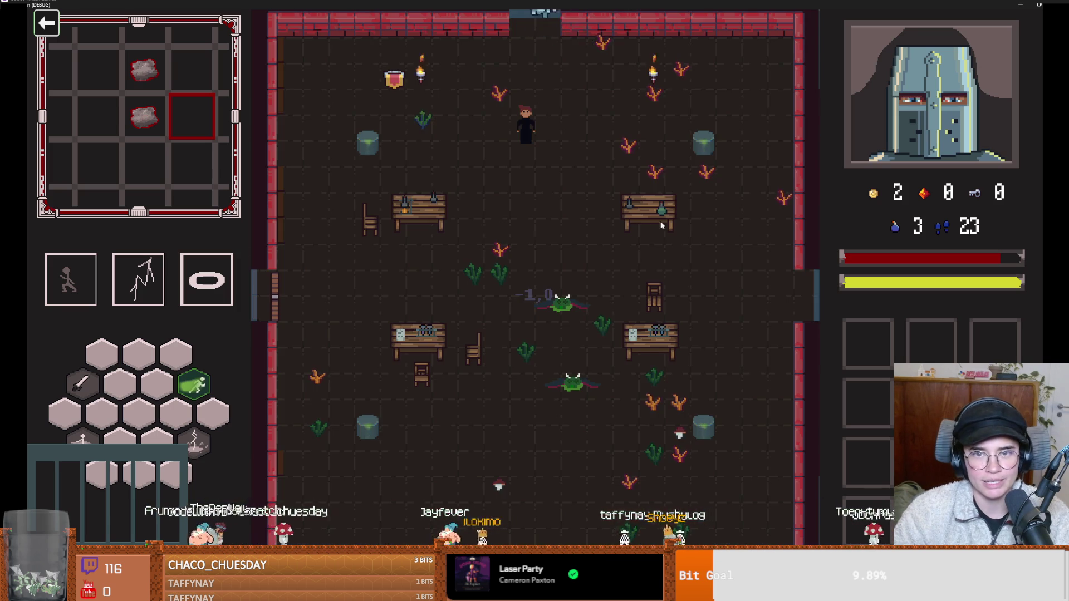
Fight the room's enemies with lightning, ring and sword attacks, killing the green enemy.
key("w")
right_click(572, 307)
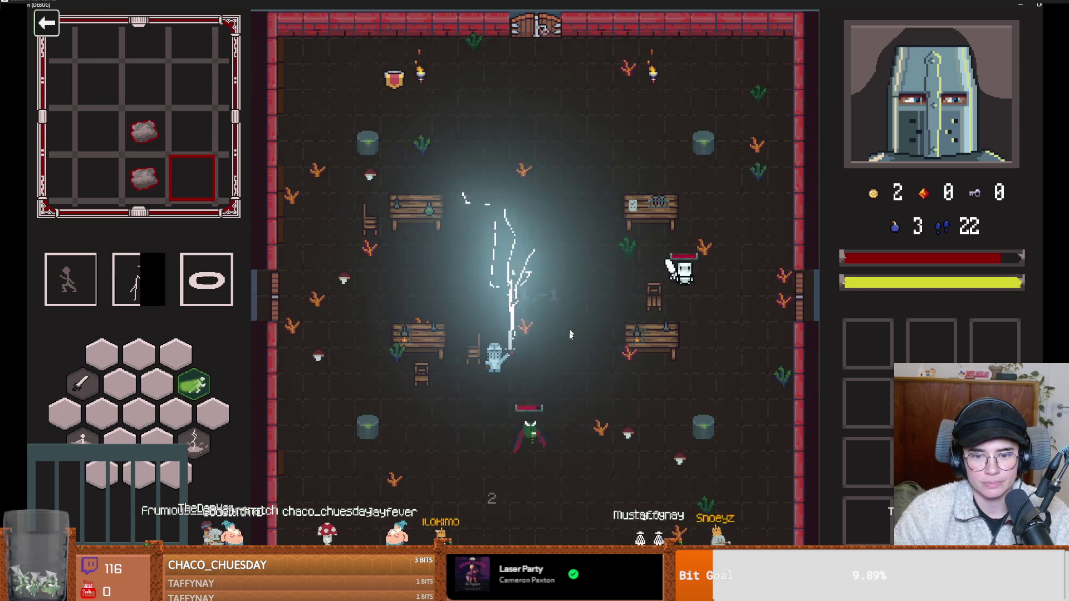
key("a")
key("space")
key("a")
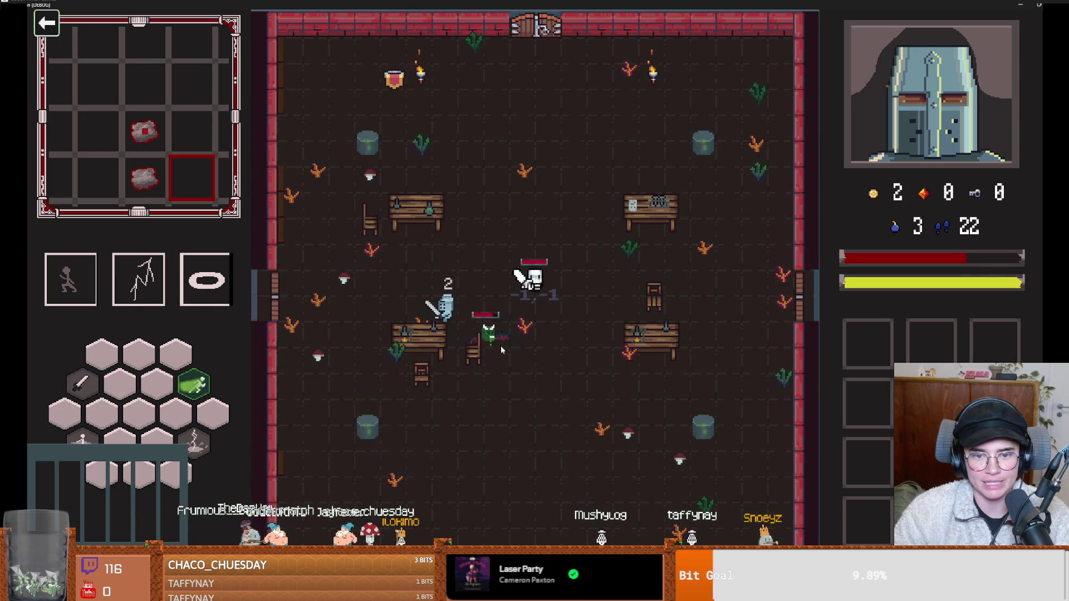
key("space")
key("a")
key("d")
left_click(416, 292)
left_click(416, 292)
key("shift")
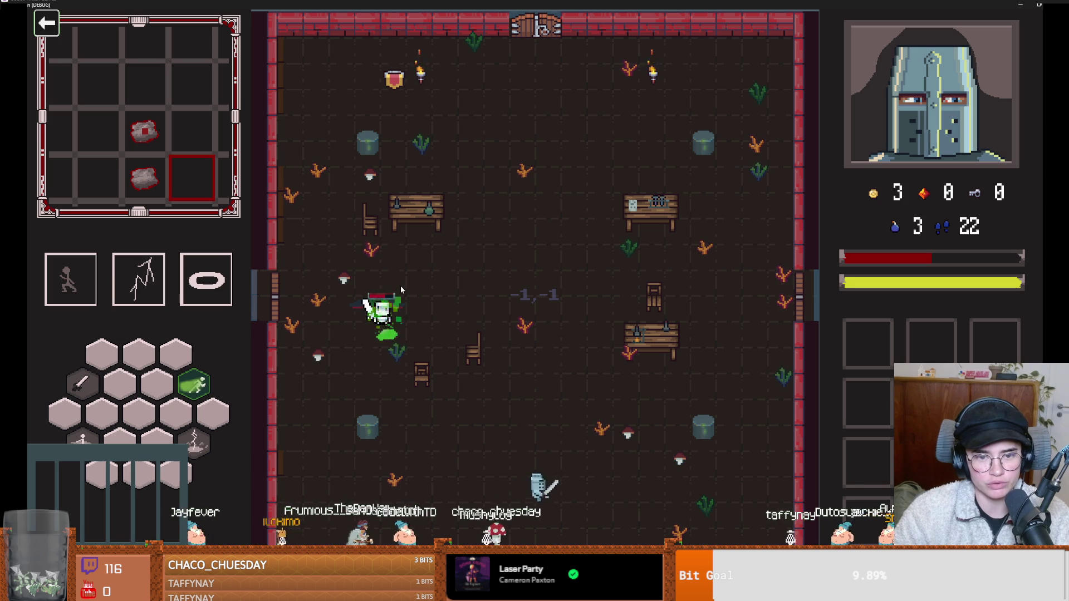
left_click(445, 343)
key("d")
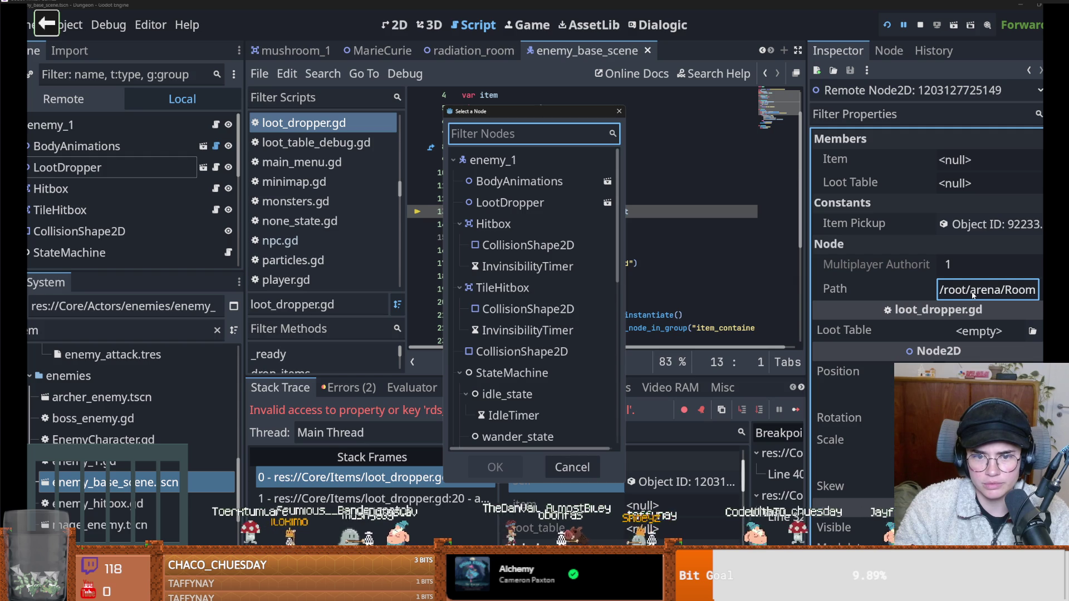
Open chair_down.tscn via the 'chair' filter and select its LootDropper, whose Loot Table is empty.
left_click(619, 111)
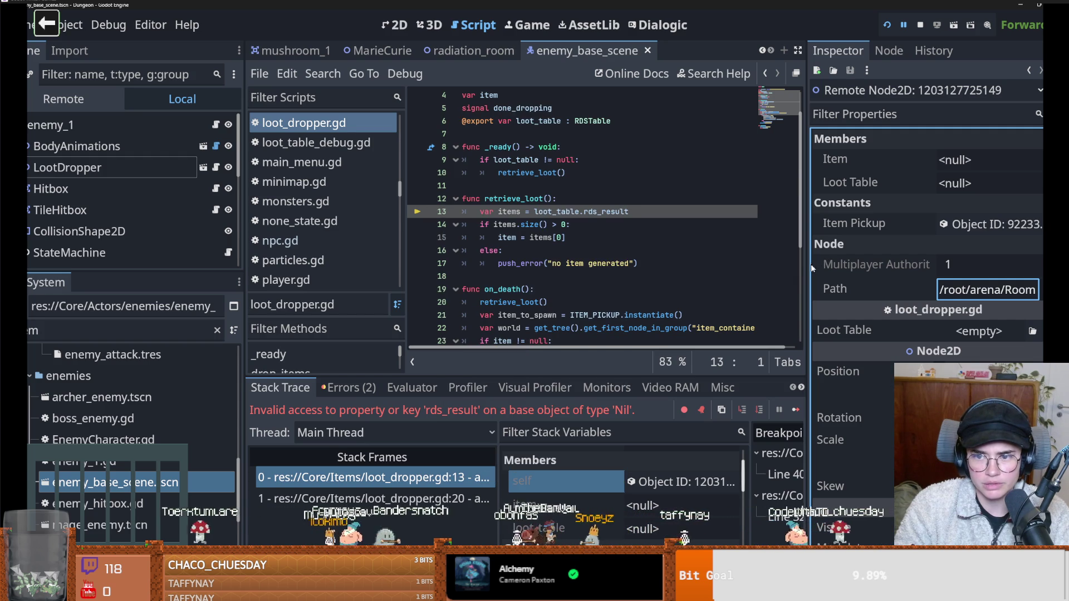
left_click_drag(805, 267, 388, 225)
scroll(929, 304, "down", 4)
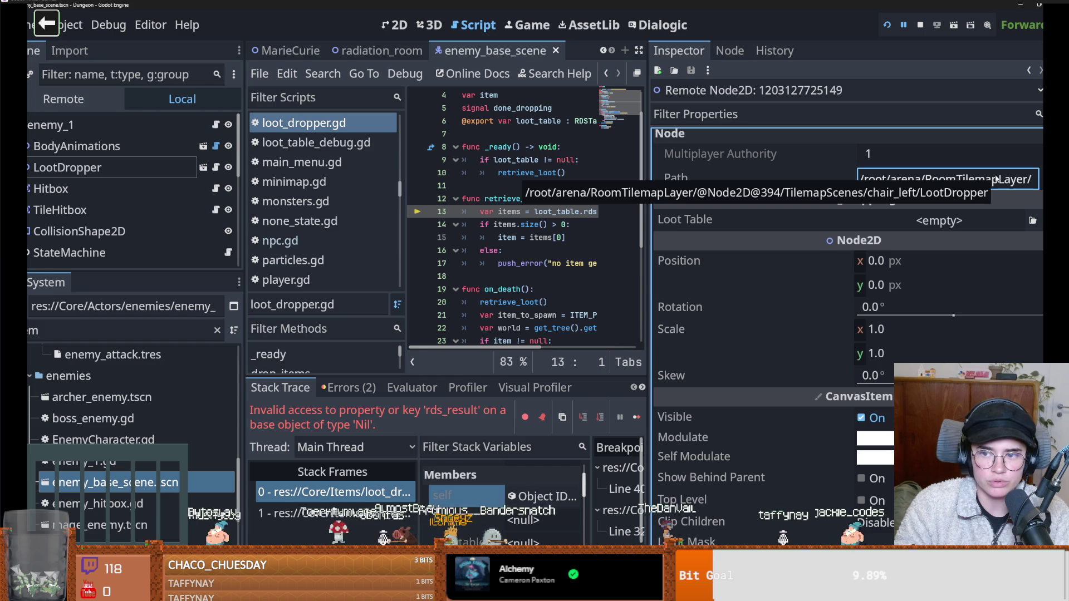
left_click(121, 330)
type("chair")
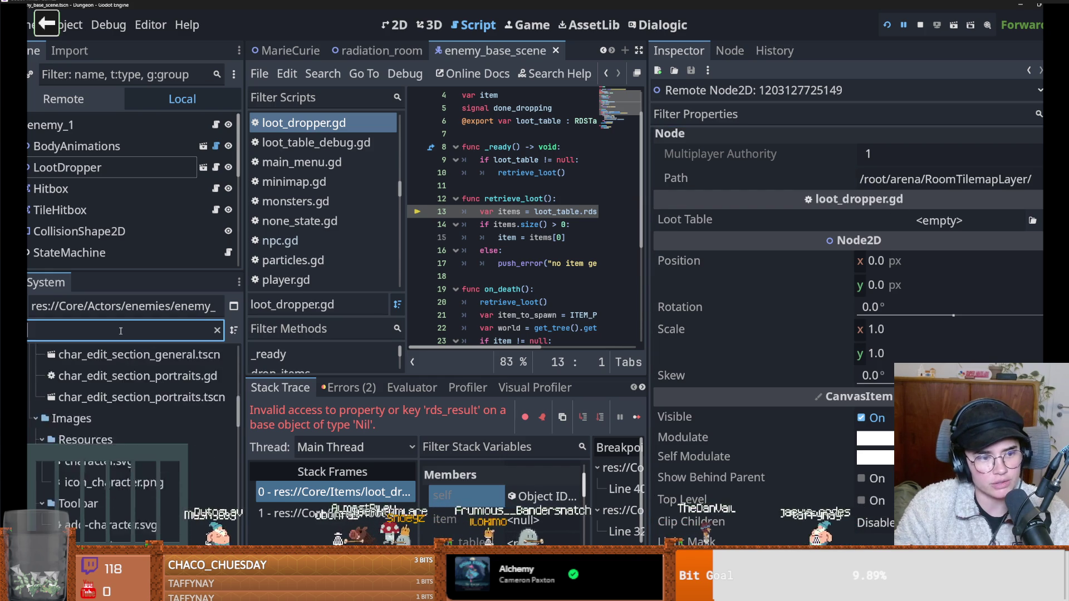
double_click(100, 497)
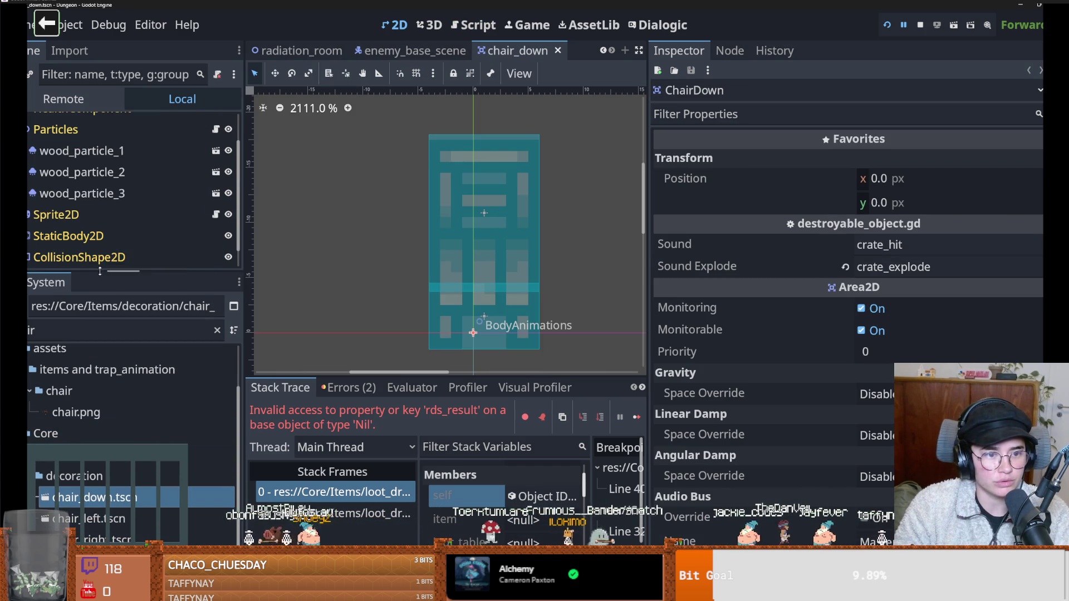
left_click_drag(95, 273, 103, 439)
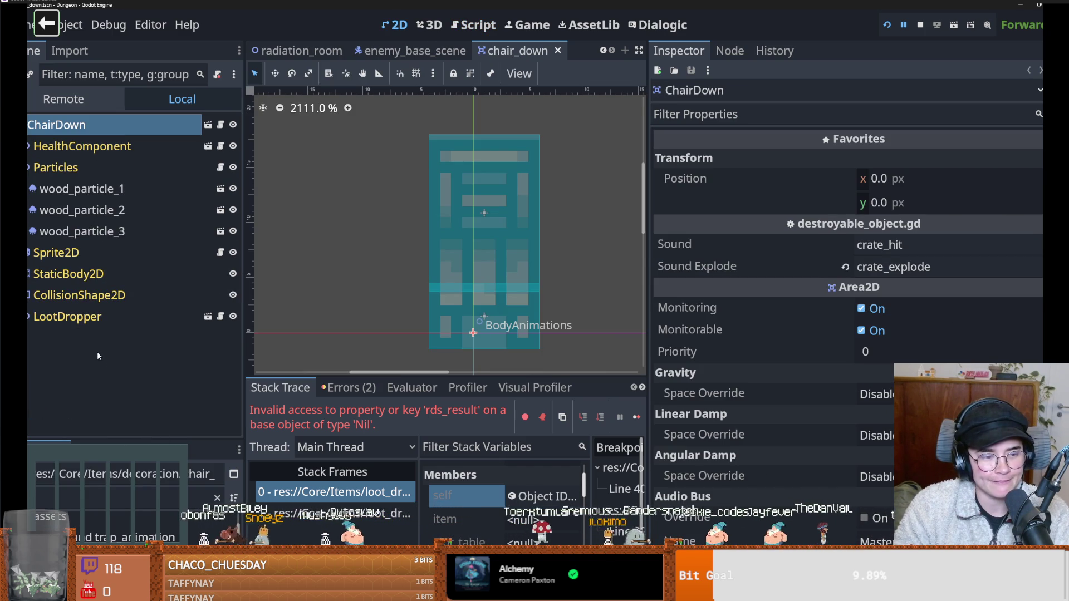
left_click(108, 316)
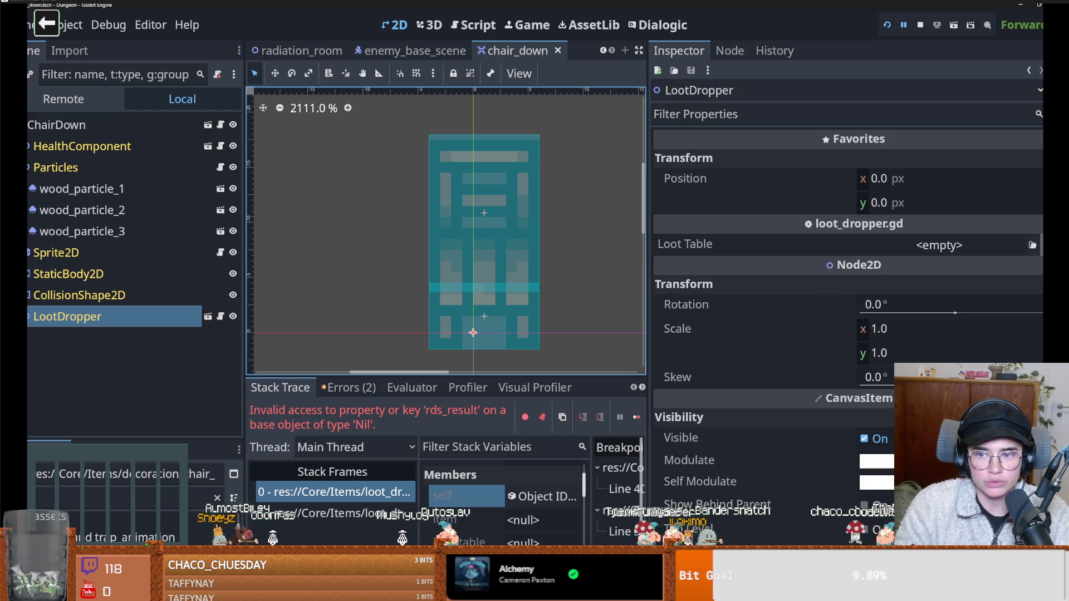
In loot_dropper.gd, wrap the loot roll lines 14–18 in an 'if loot_table:' check.
left_click(221, 317)
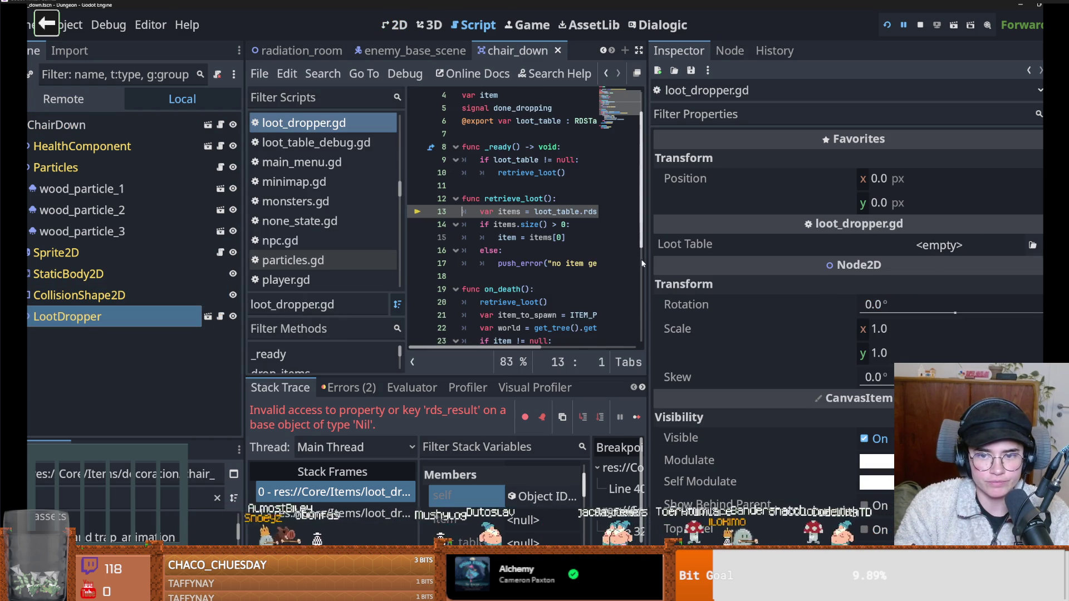
left_click_drag(647, 309, 927, 309)
left_click(574, 214)
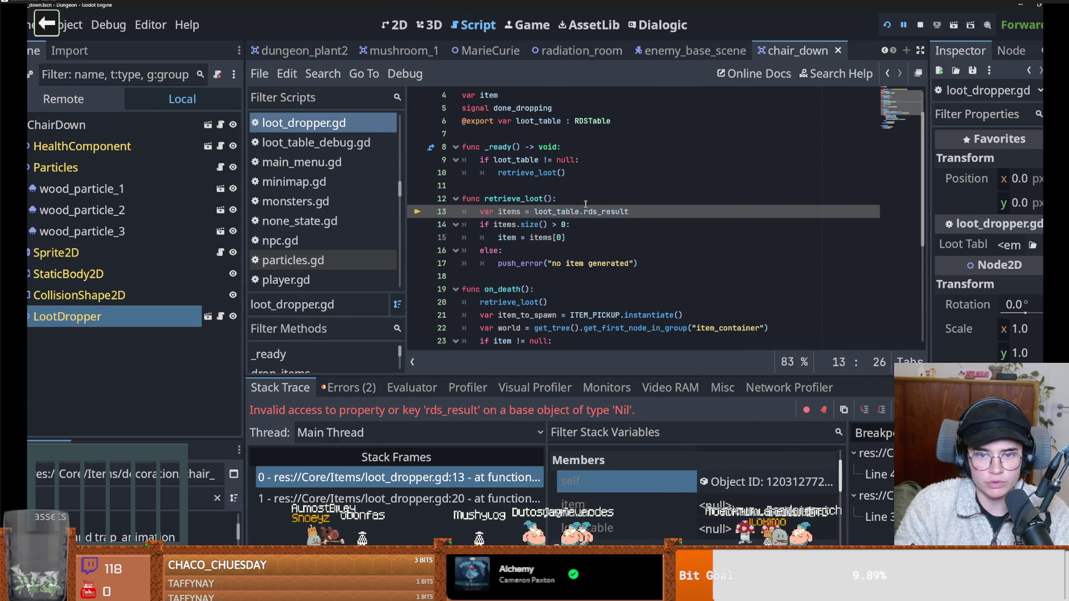
key("ctrl+shift+Return")
type("if loot")
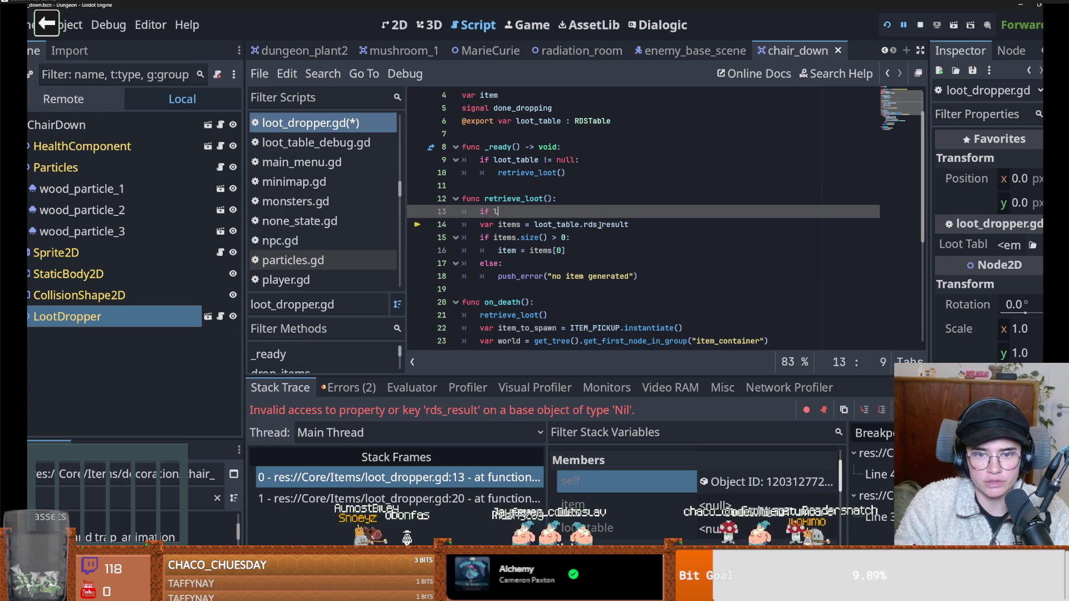
key("Return")
type(":")
left_click_drag(640, 276, 477, 227)
key("Tab")
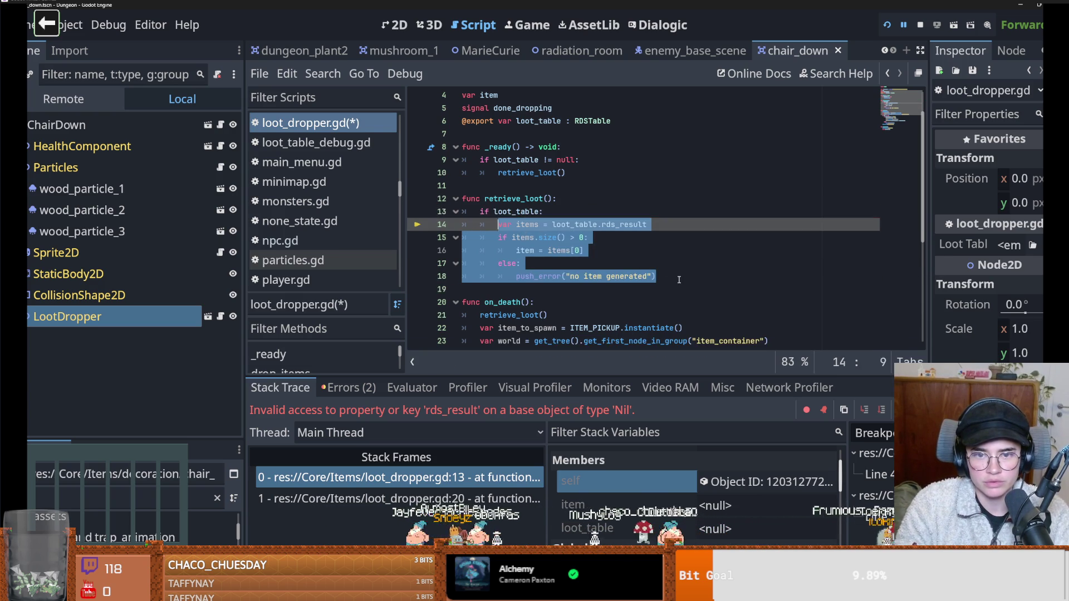
Add an else branch containing a copy of the push_error call.
left_click(678, 279)
key("Return")
key("BackSpace")
type("else:")
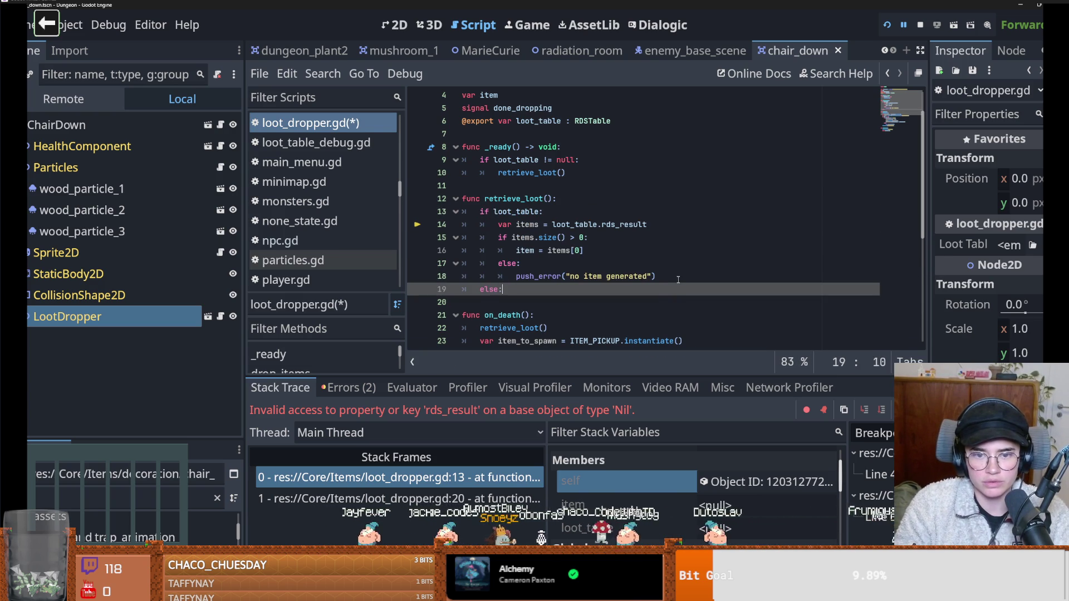
key("Return")
left_click_drag(657, 276, 518, 277)
left_click(533, 304)
type("push_error(\"no item generated\")")
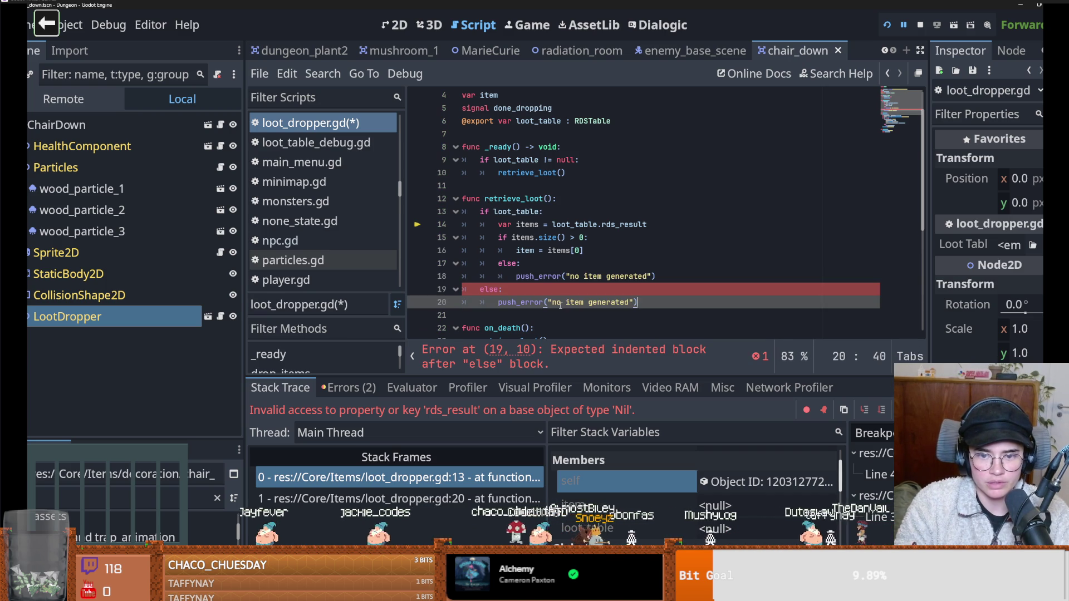
Make the error report owner.name with an "ain't got no loot table data" message, save, and relaunch.
left_click(552, 304)
key("Left")
key("Left")
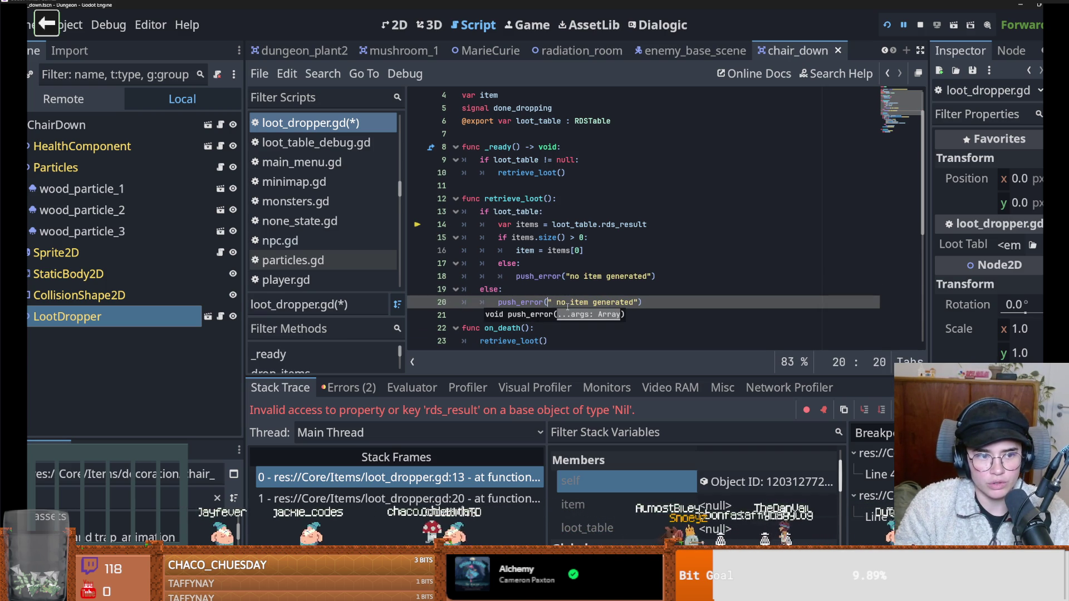
type("owner.n")
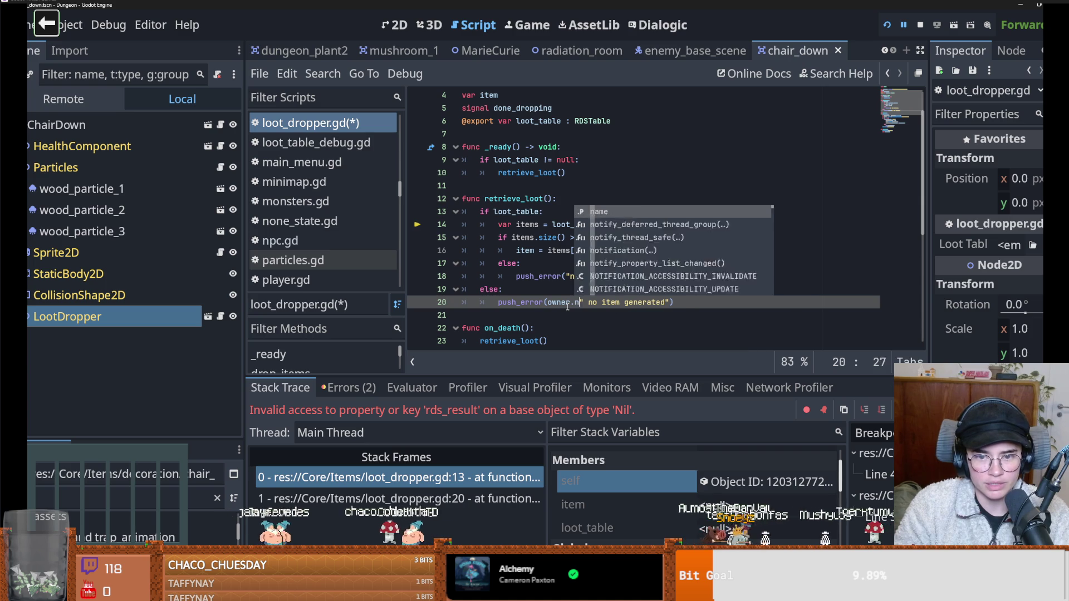
type("ame\"")
key("BackSpace")
type(", \"")
type(" ain't ")
type("got no loot")
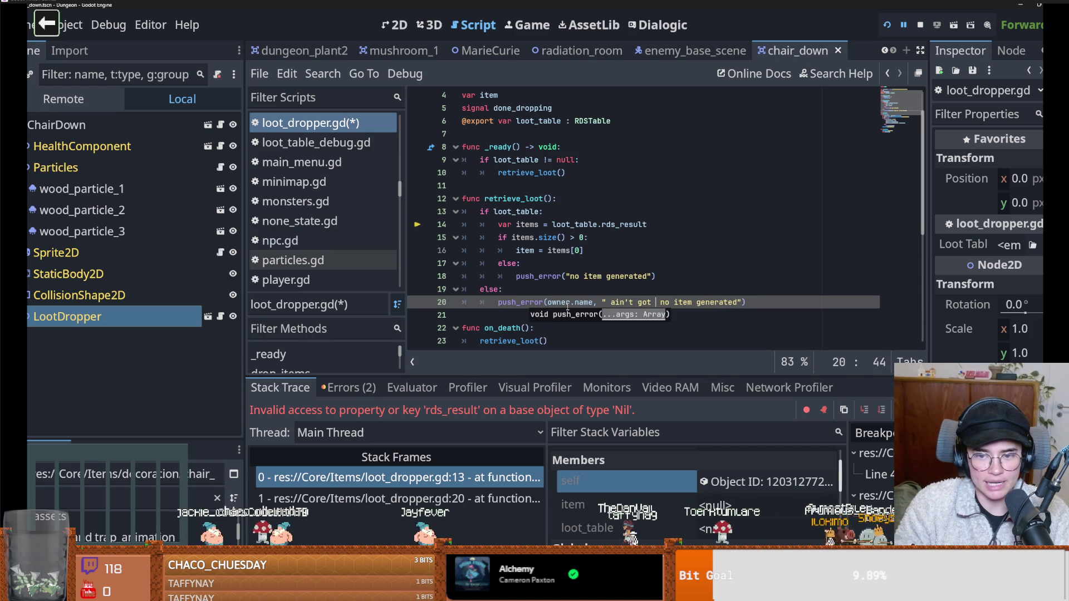
type(" table data nish")
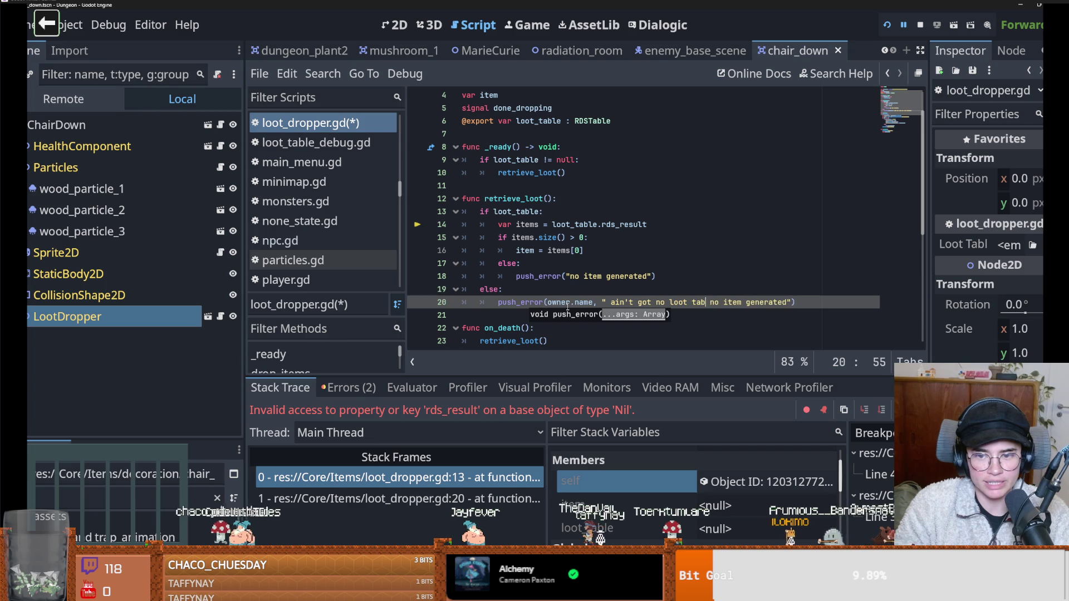
key("BackSpace")
key("BackSpace")
key("BackSpace")
type("bishh")
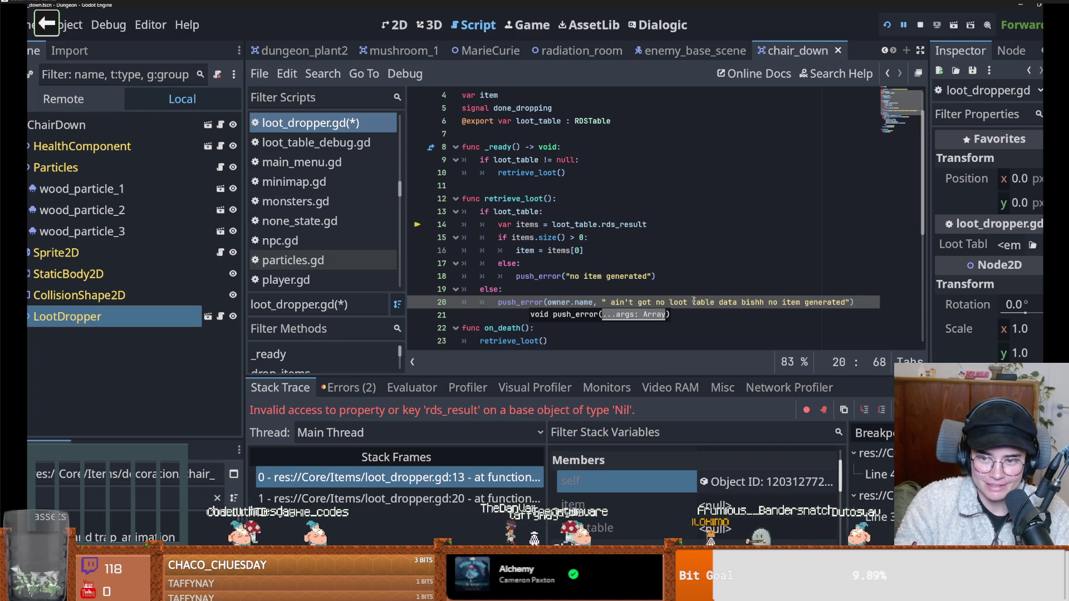
left_click_drag(846, 302, 768, 303)
key("BackSpace")
key("ctrl+s")
left_click(889, 25)
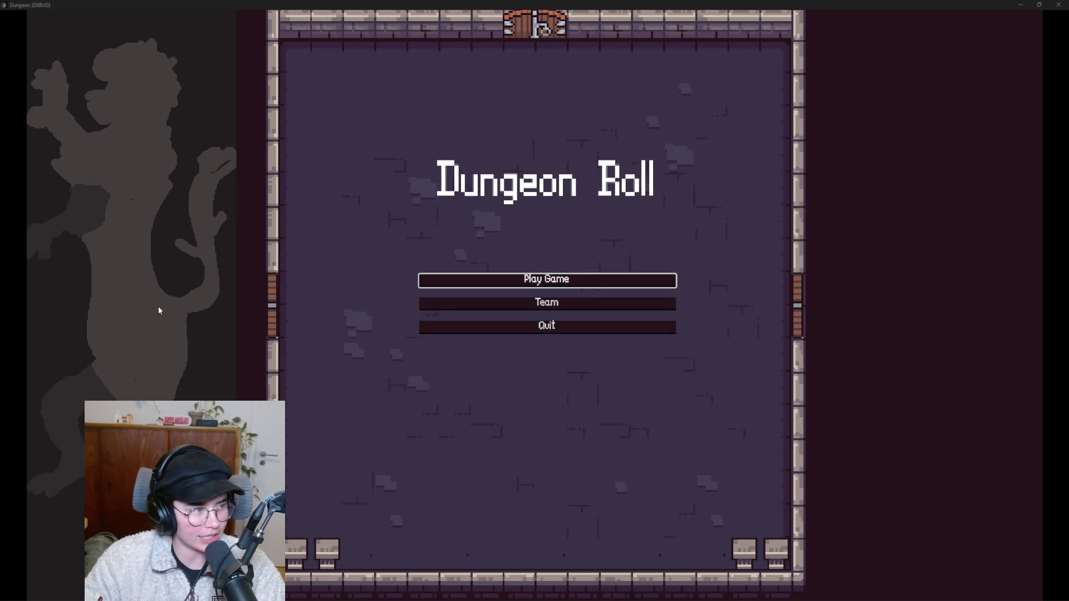
Start a new game as the Warrior and enter the room west of the start.
left_click(492, 287)
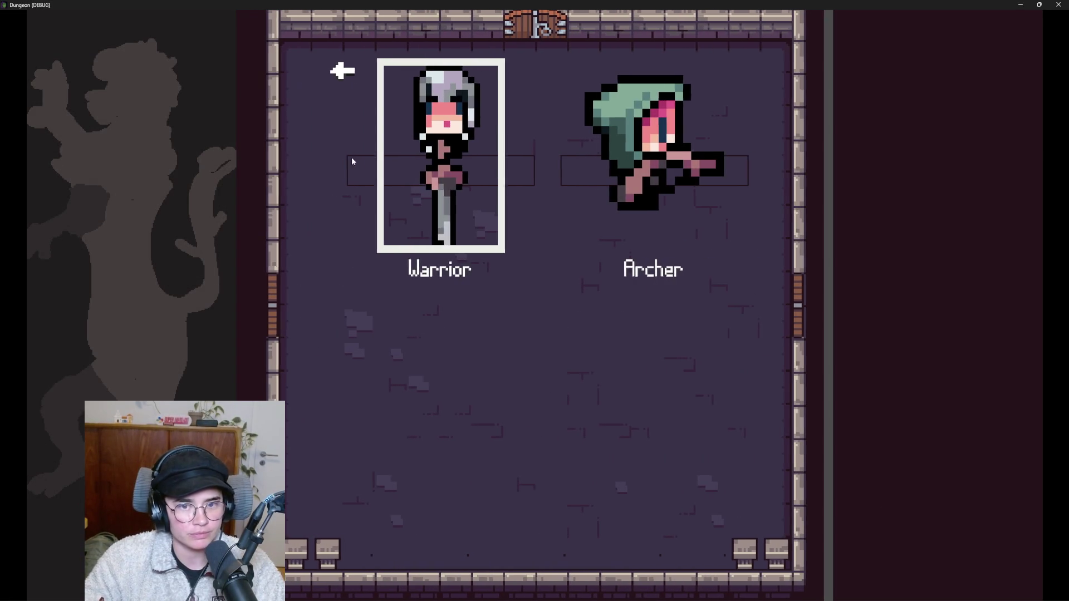
left_click(399, 242)
key("a")
key("s")
key("e")
key("a")
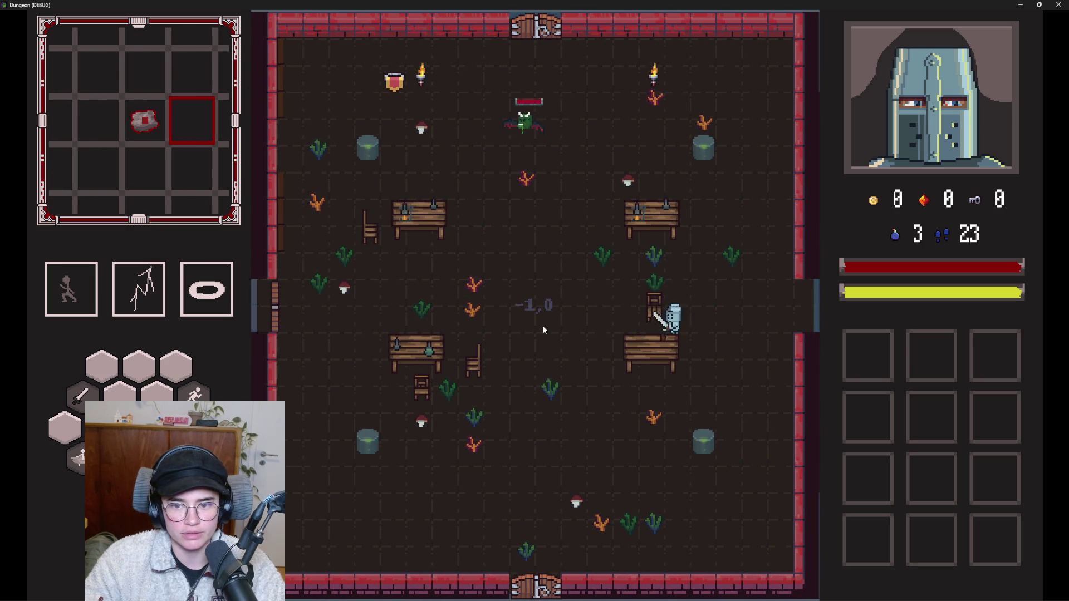
Fight the bat with sword strikes and lightning, then shrink the game window over the editor.
key("a")
key("d")
left_click(686, 306)
key("s")
key("s")
right_click(651, 254)
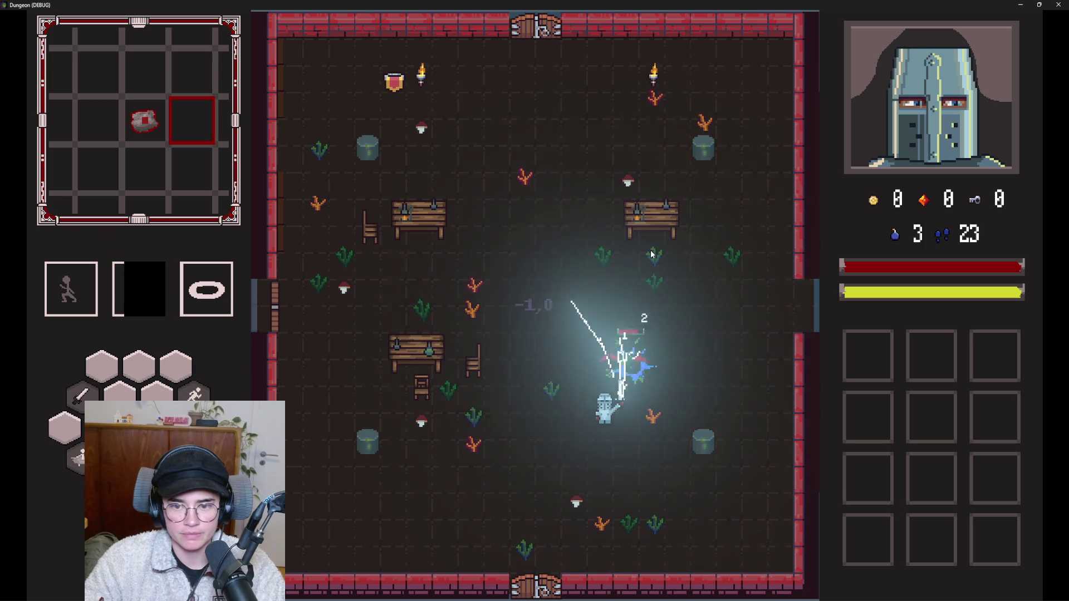
key("a")
key("w")
left_click(629, 301)
key("a")
left_click(611, 376)
key("super+Down")
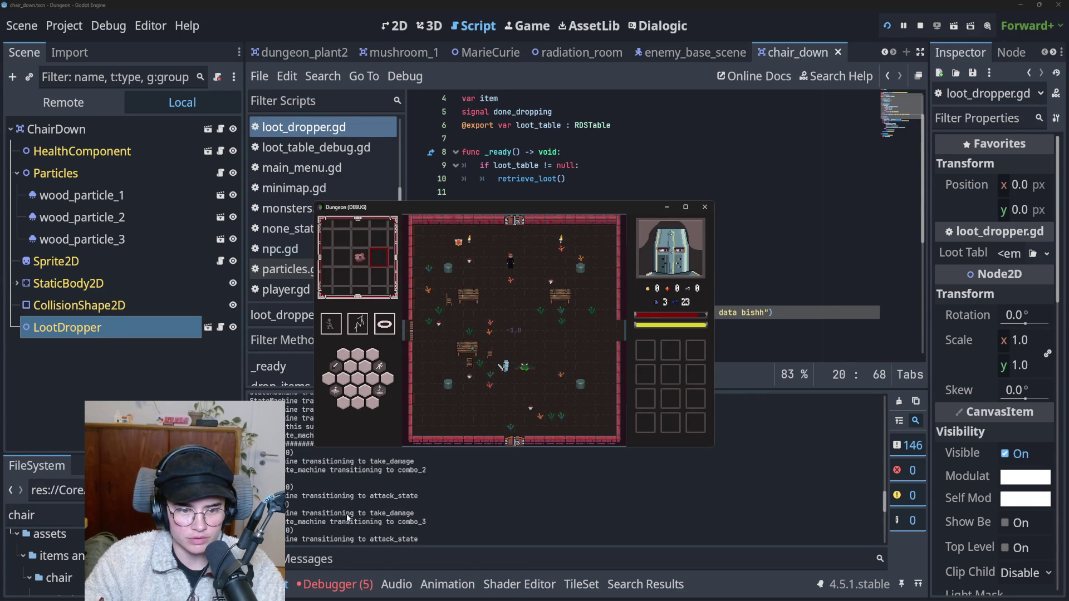
Move the game window aside and open the first loot_dropper.gd error about ChairDown's missing loot table.
left_click_drag(386, 407, 494, 254)
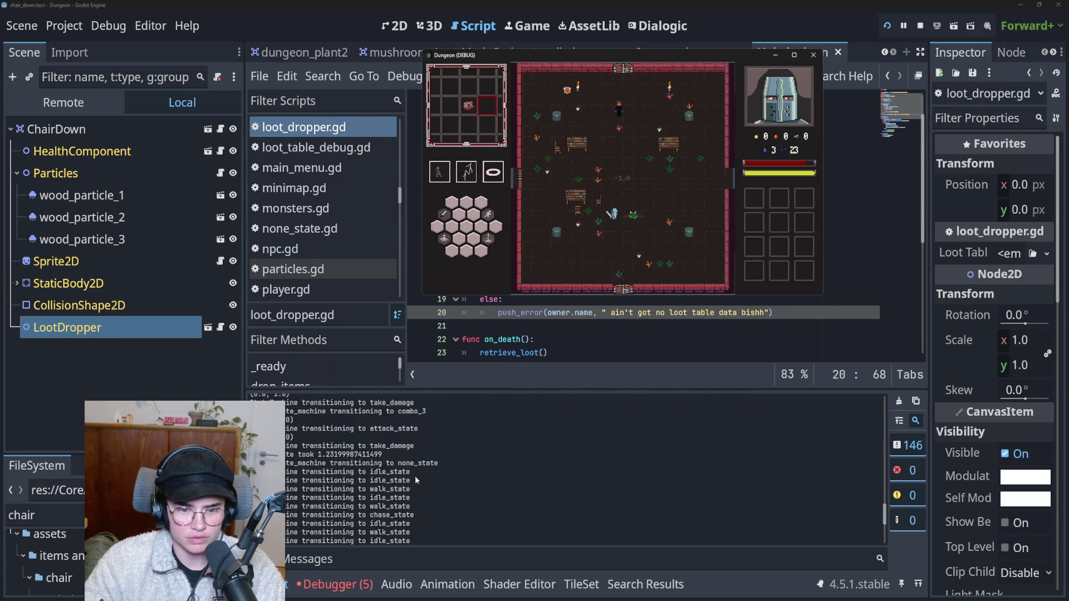
left_click(337, 584)
left_click(350, 401)
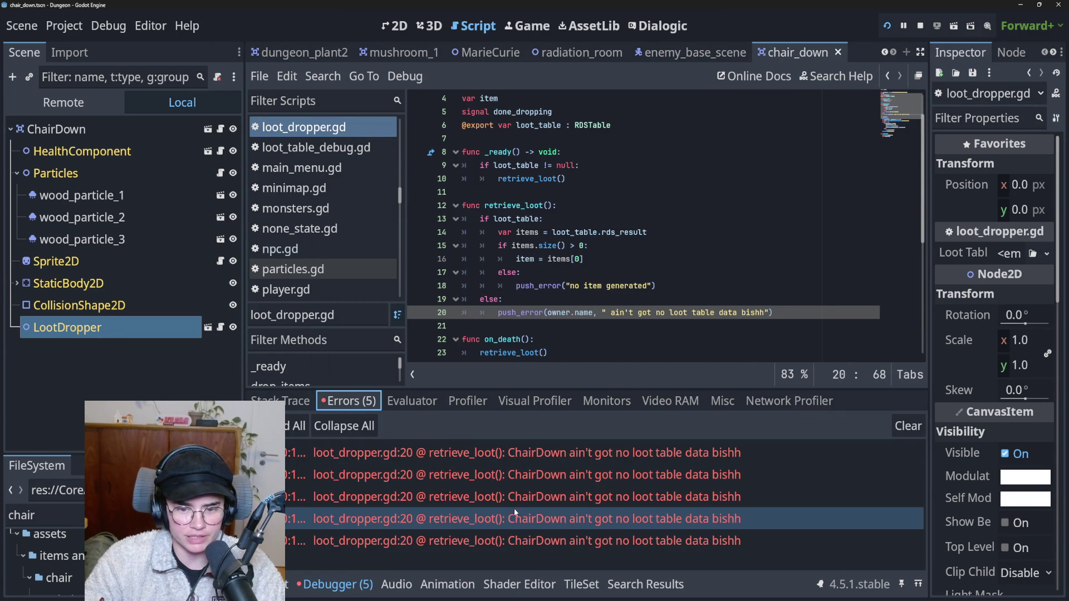
left_click(553, 455)
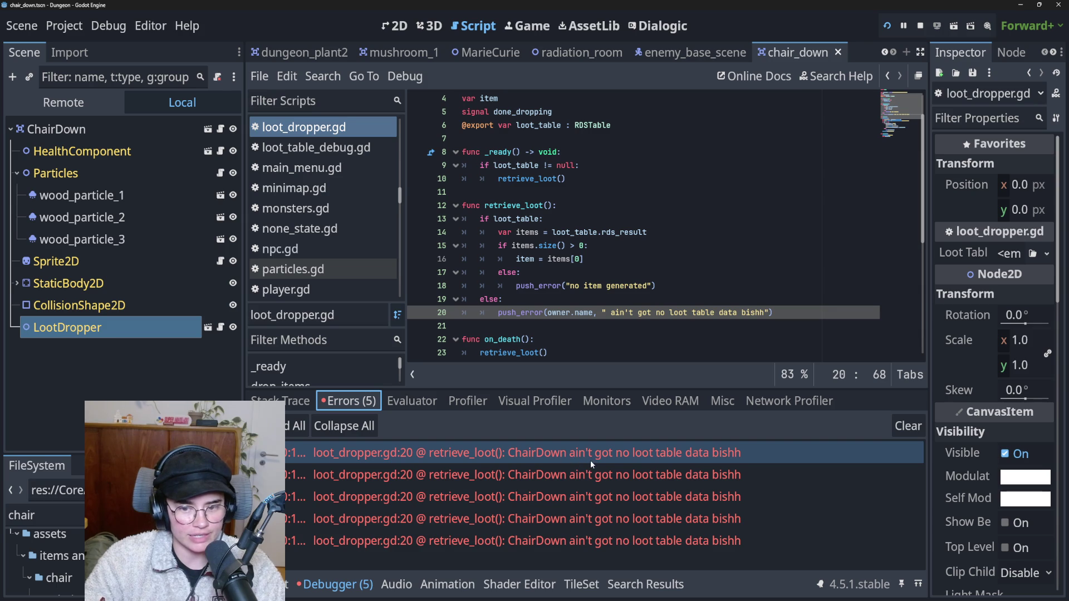
double_click(723, 456)
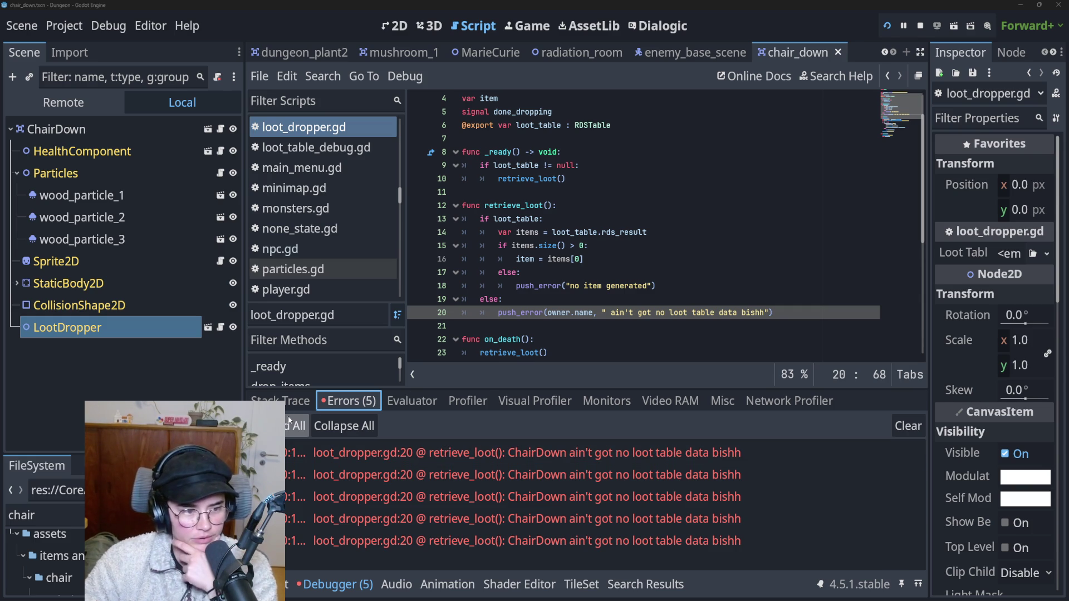
Inspect line 20's push_error call and owner.name argument, then jump back there from the first error.
double_click(530, 314)
left_click_drag(544, 312, 589, 314)
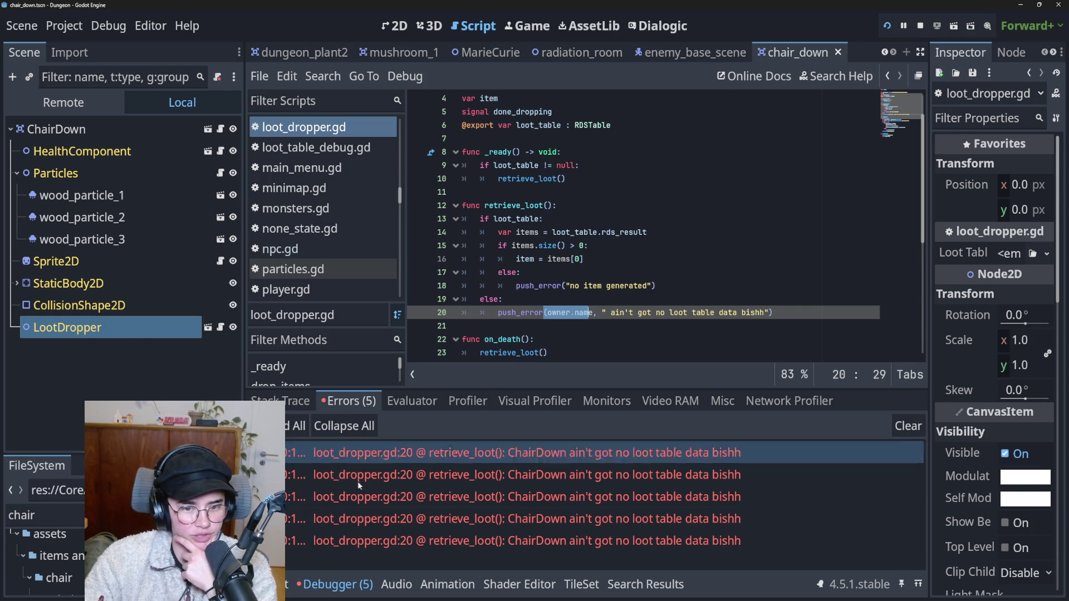
left_click(276, 585)
scroll(363, 476, "up", 3)
scroll(363, 476, "up", 3)
left_click_drag(719, 313, 511, 313)
left_click(339, 585)
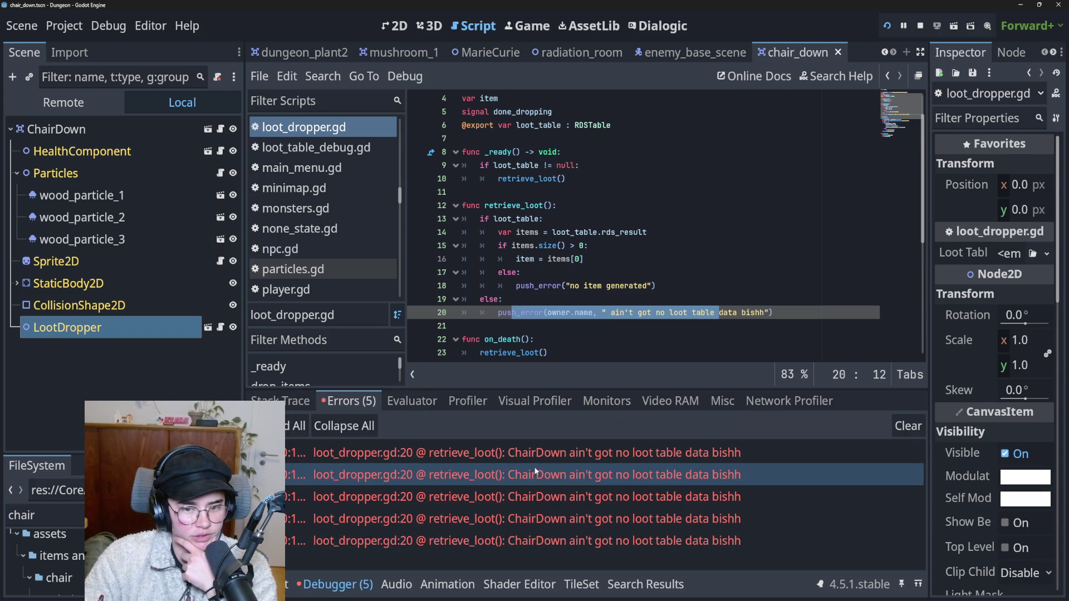
left_click(612, 455)
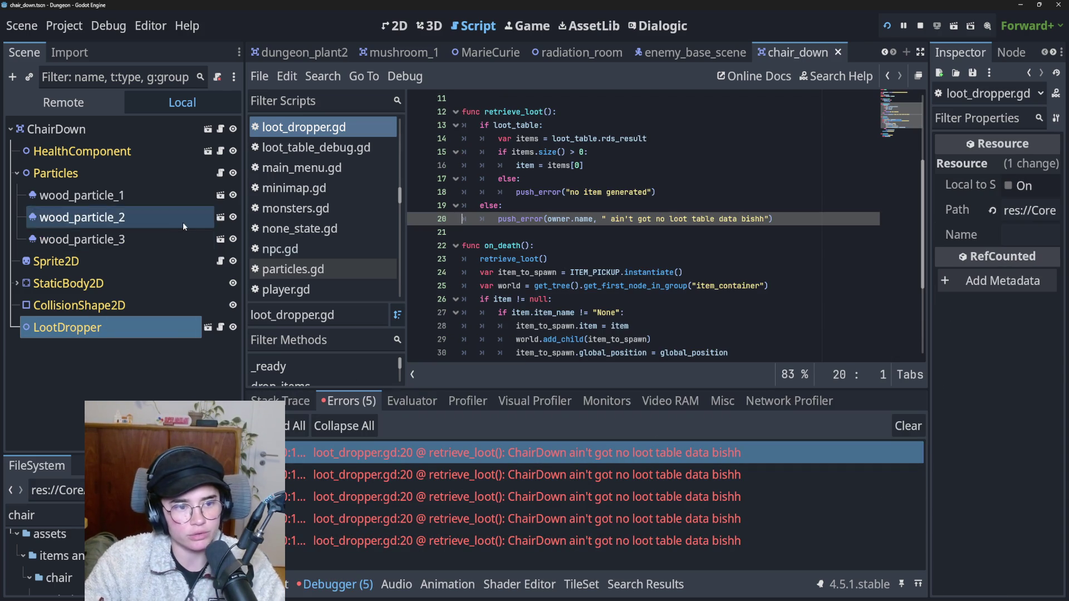
Show the chair_down scene in the 2D viewport with the chair and its collision shape.
left_click(109, 331)
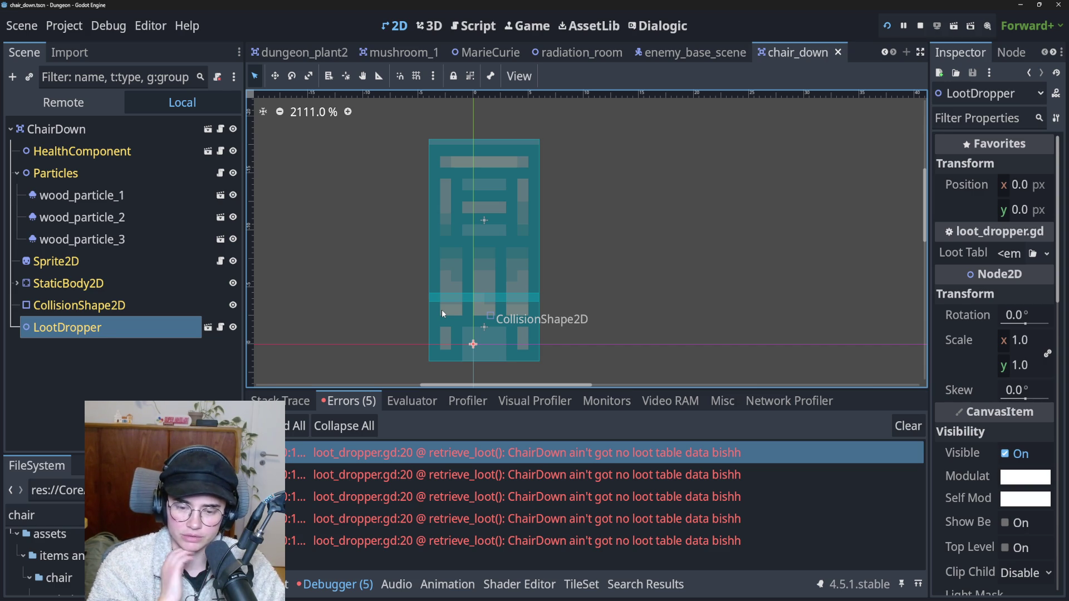
Widen the scene tree slightly and save the ChairDown scene with Ctrl+S.
left_click_drag(243, 351, 248, 352)
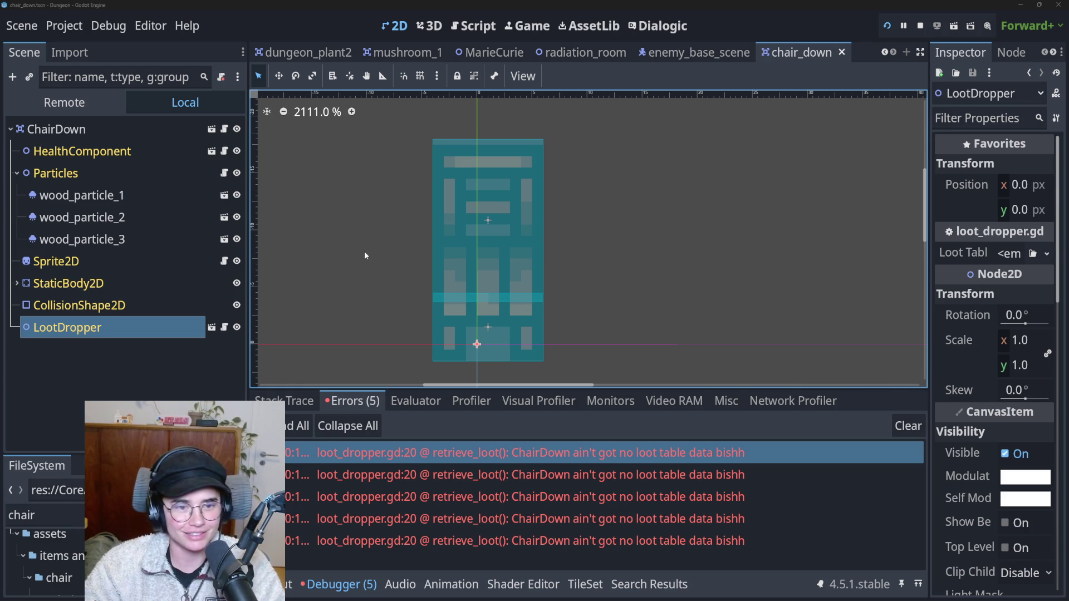
scroll(365, 251, "up", 1)
key("ctrl+s")
scroll(403, 239, "down", 1)
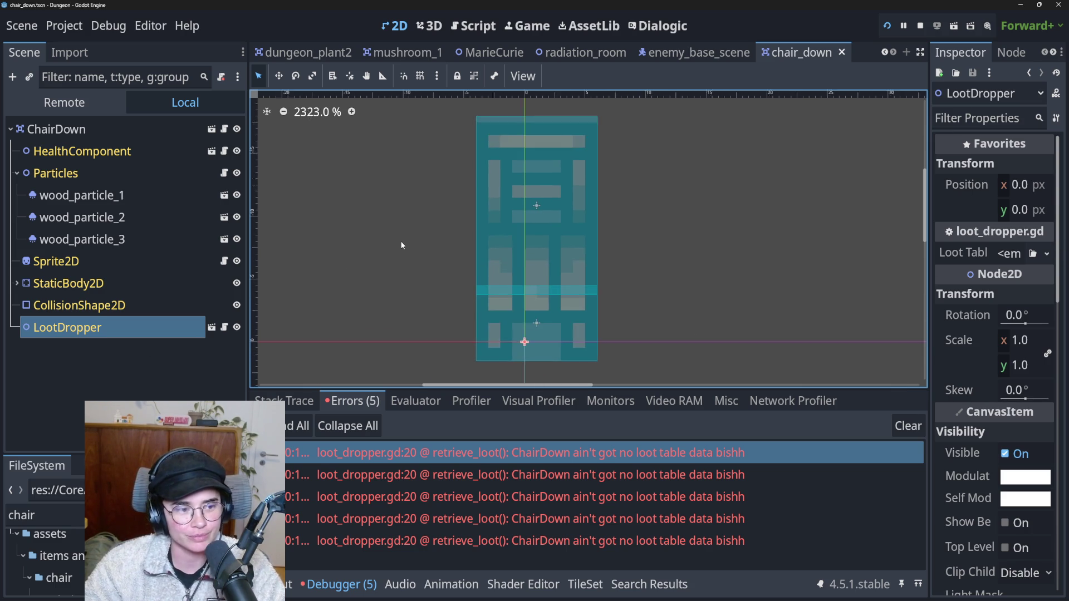
key("ctrl+s")
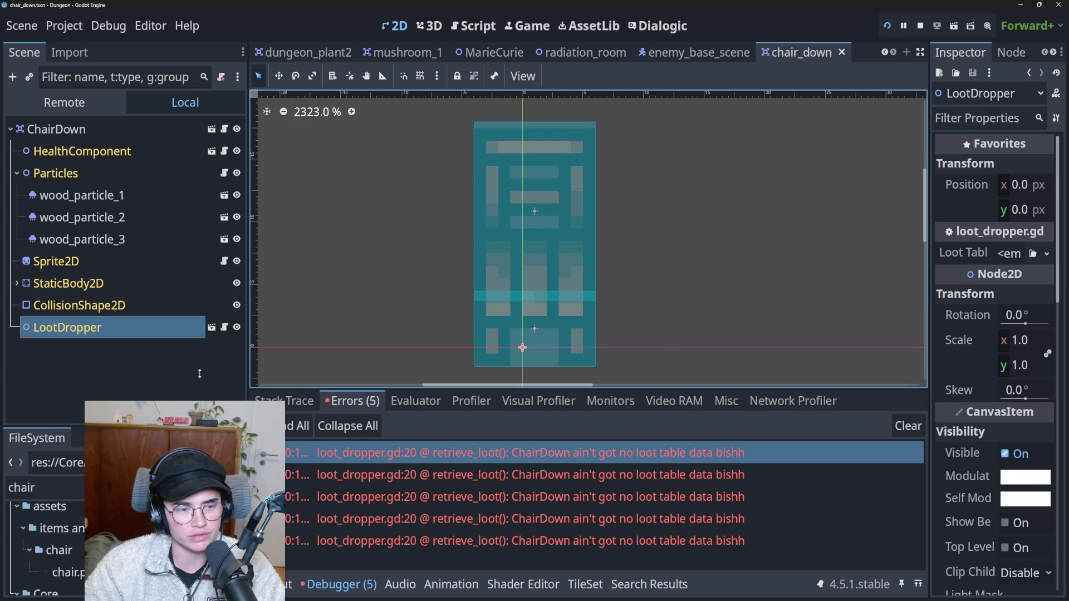
scroll(533, 267, "down", 1)
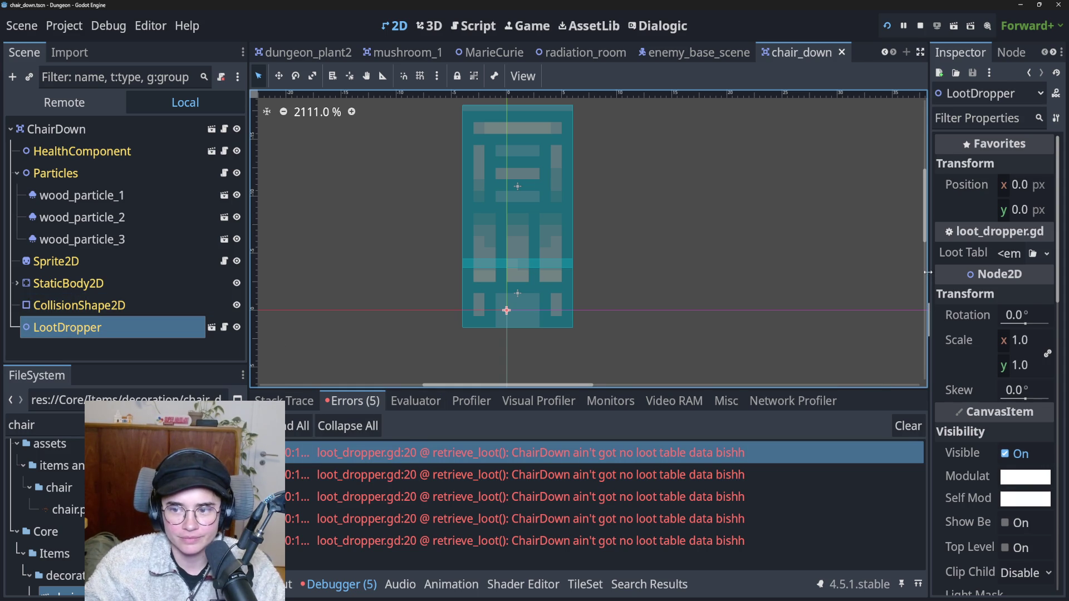
Widen the Inspector so LootDropper's empty Loot Table reads fully, then relaunch the game with F5.
left_click_drag(931, 270, 871, 264)
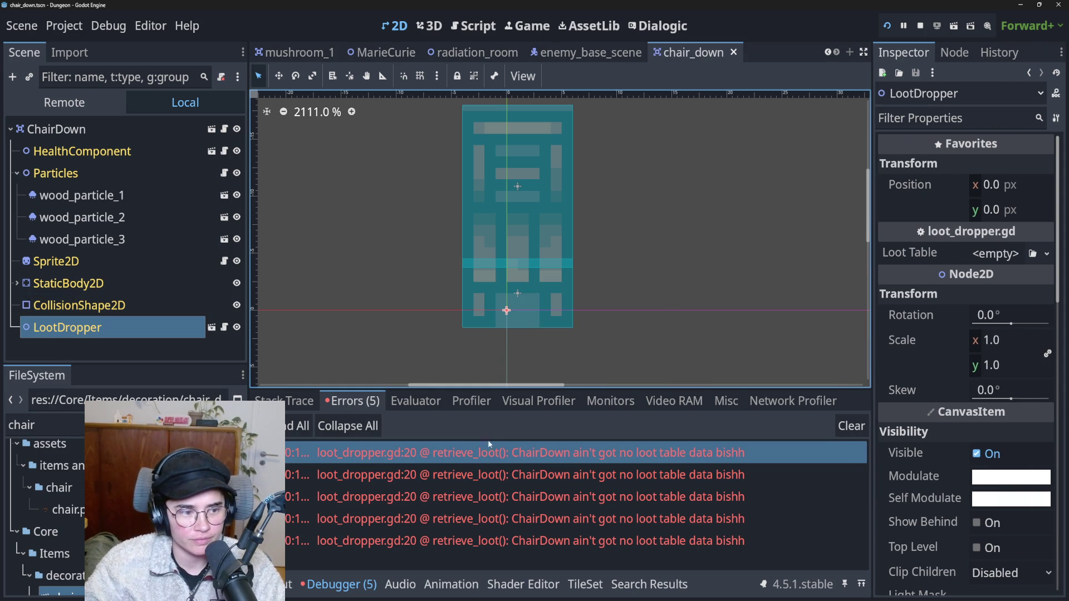
scroll(467, 316, "up", 1)
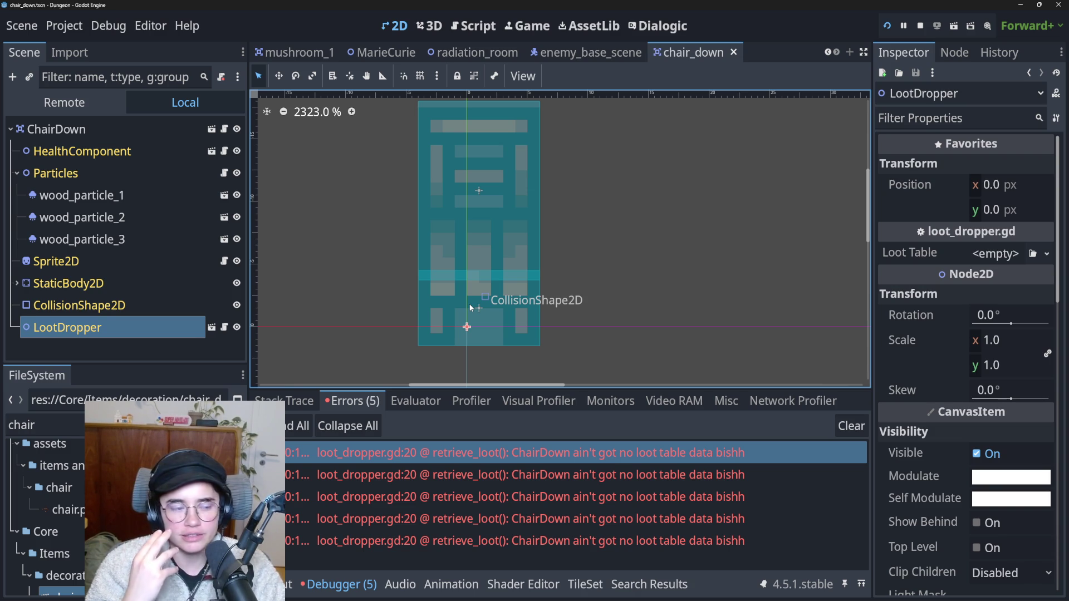
scroll(454, 275, "up", 1)
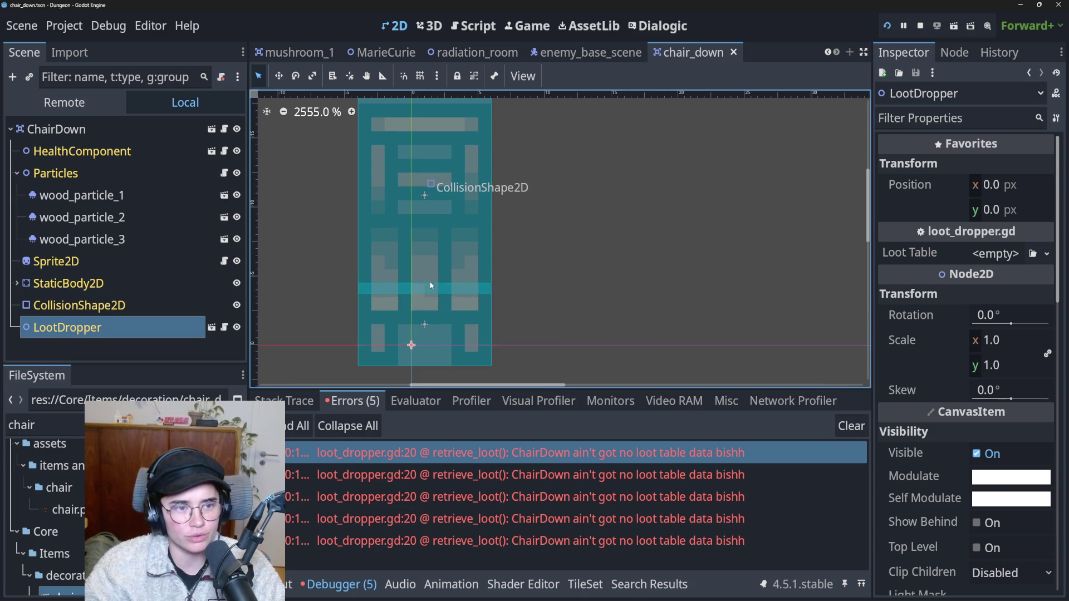
key("F5")
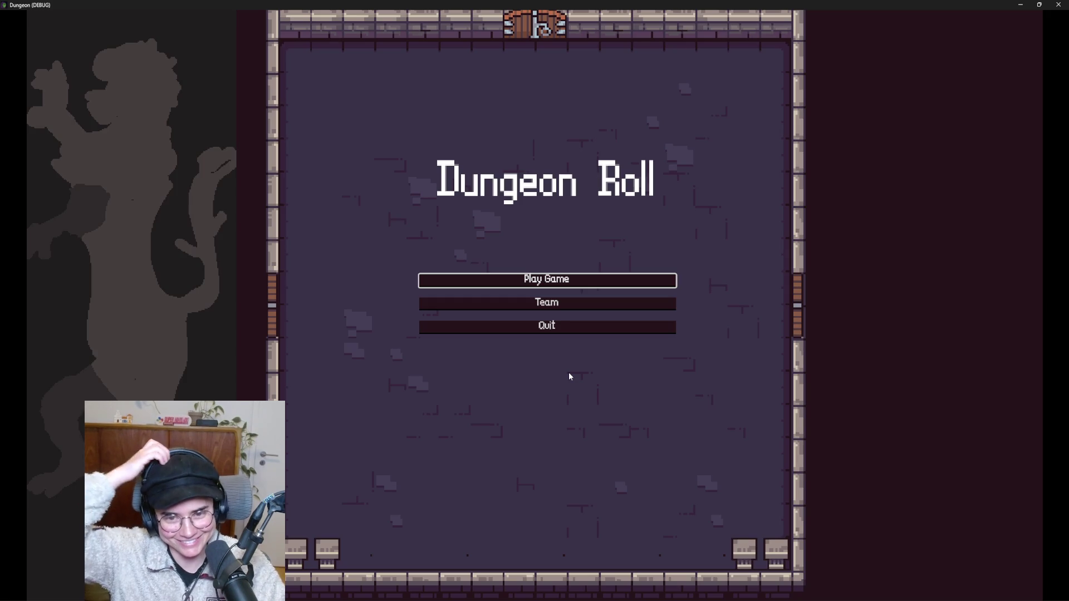
Start a new game as the Warrior and walk the knight around the spike room to the east wall.
left_click(551, 281)
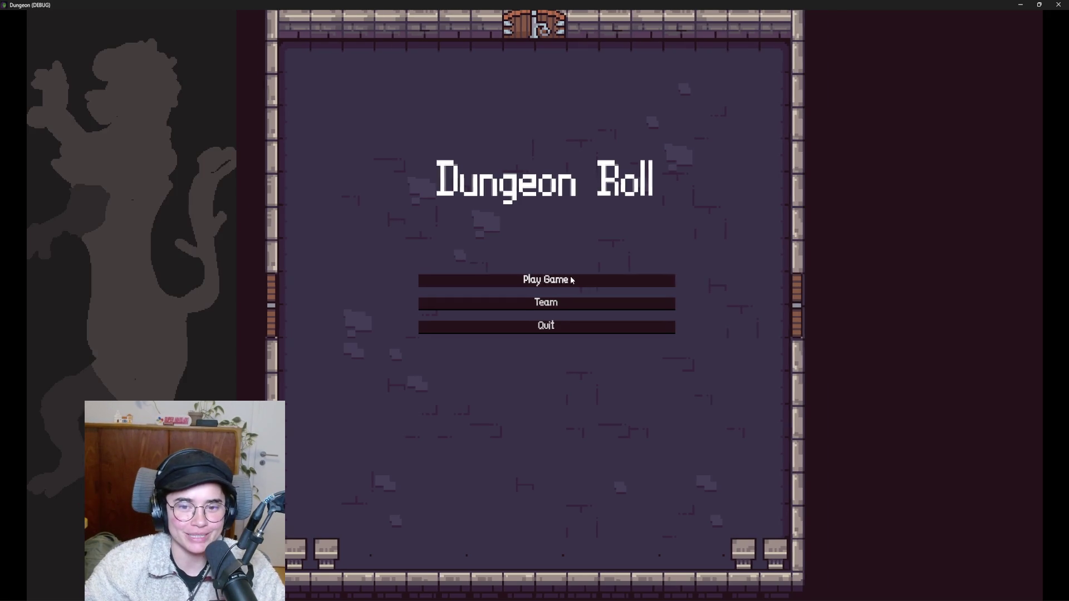
left_click(490, 212)
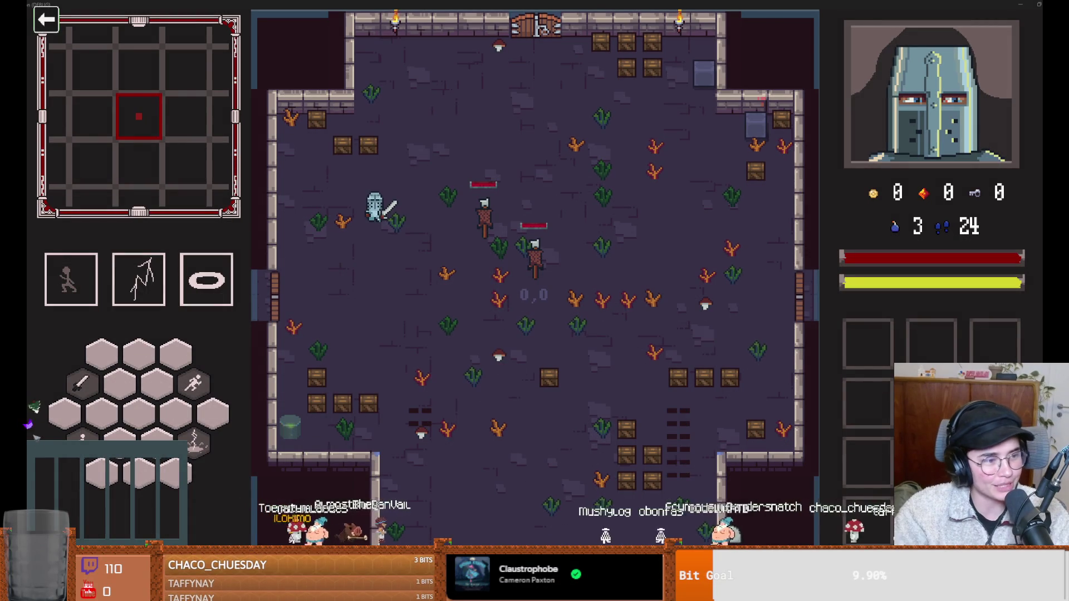
key("s")
key("d")
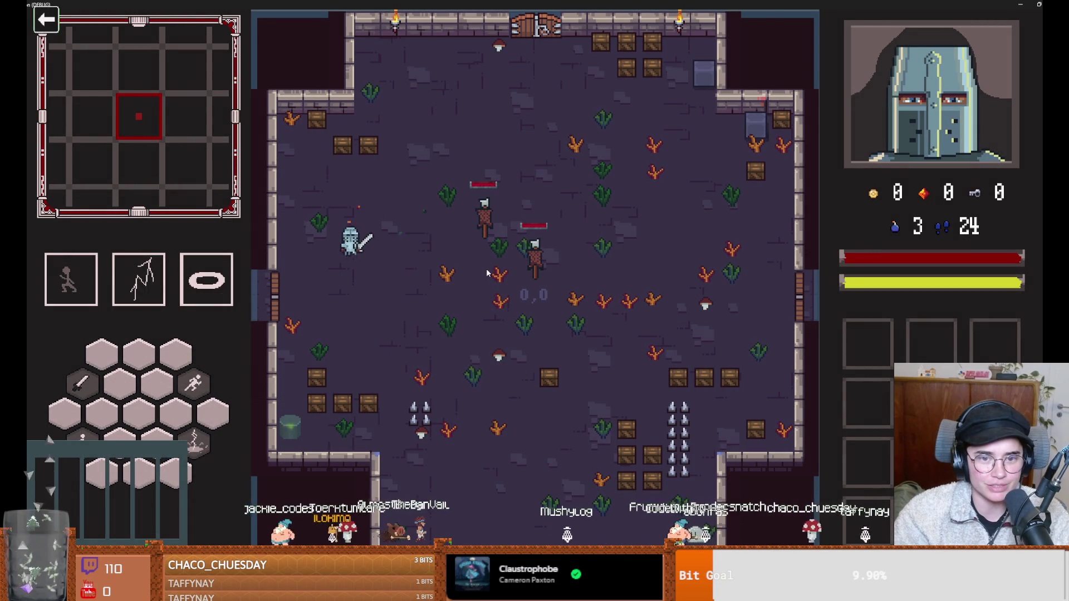
key("d")
key("space")
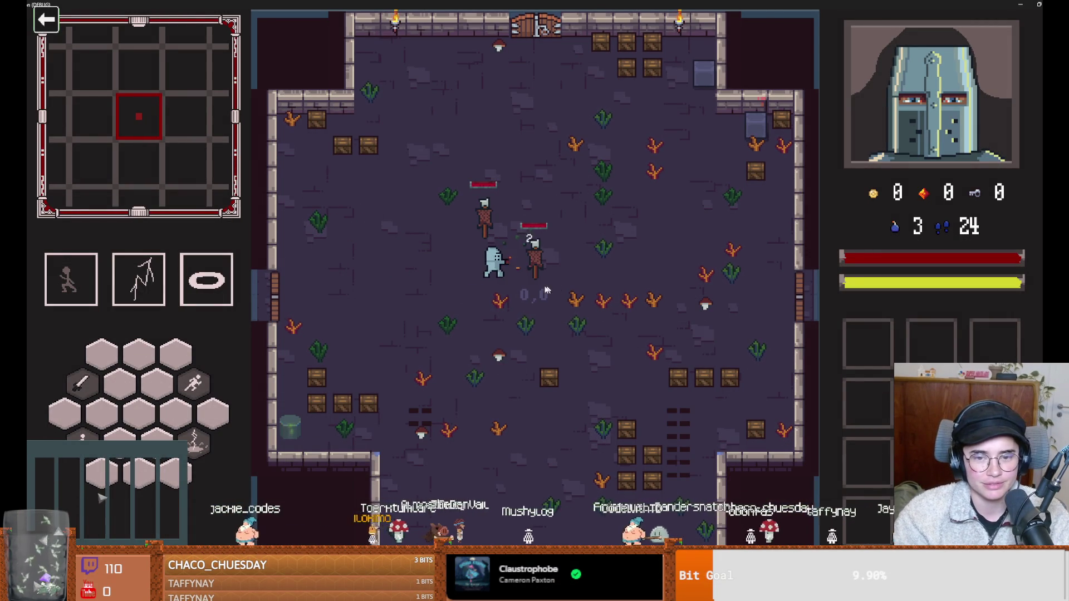
key("w")
key("d")
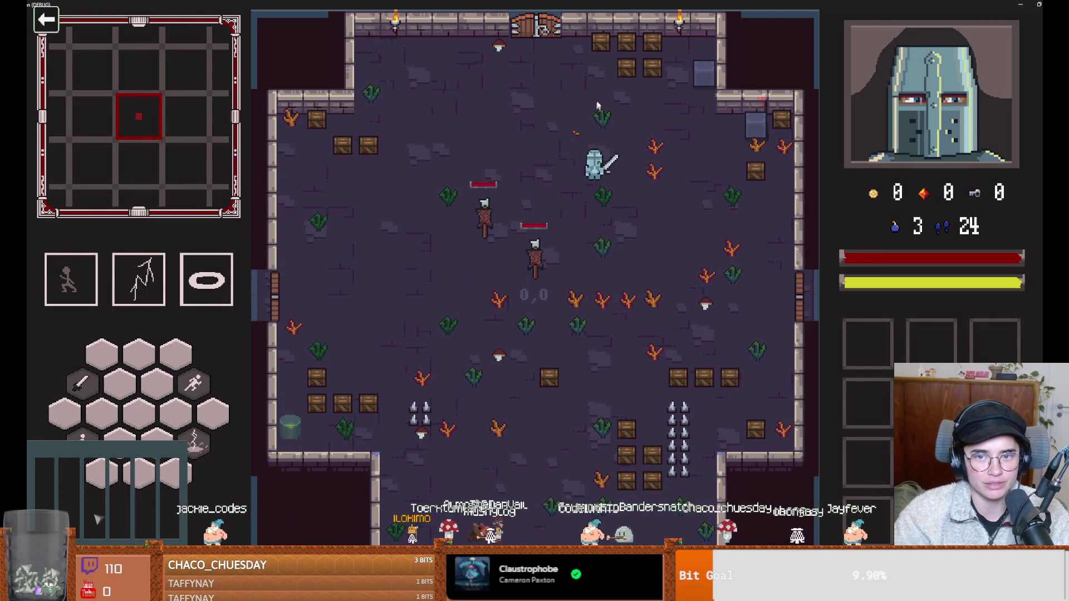
key("w")
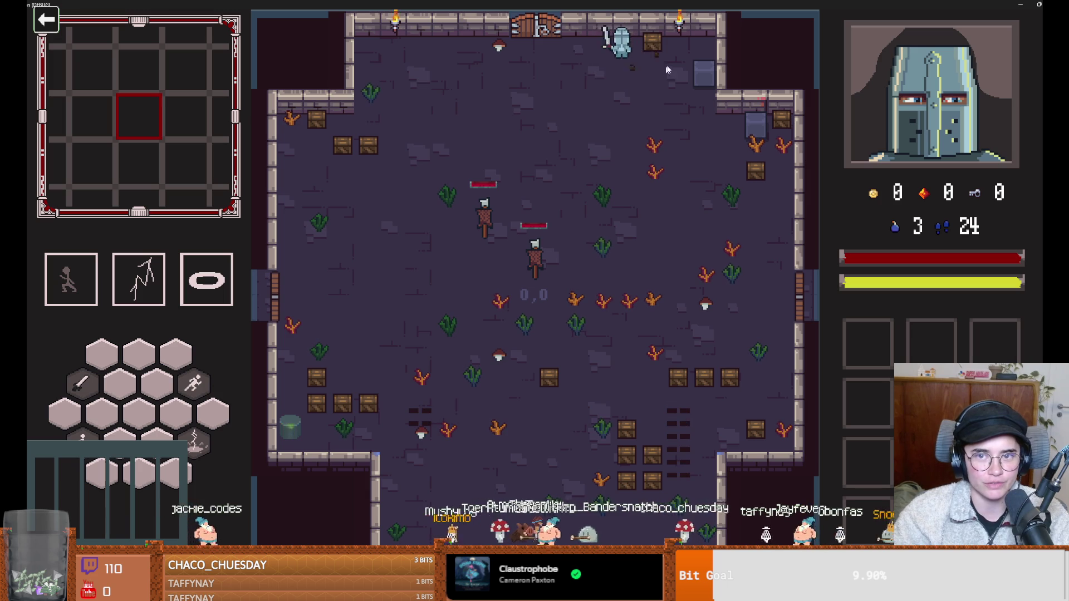
key("s")
key("d")
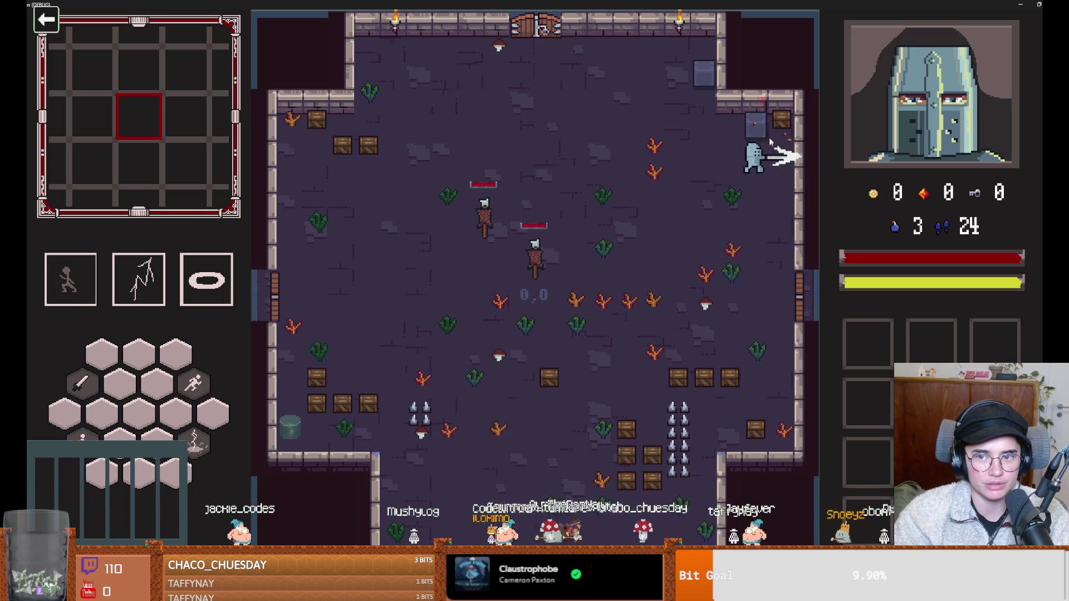
key("w")
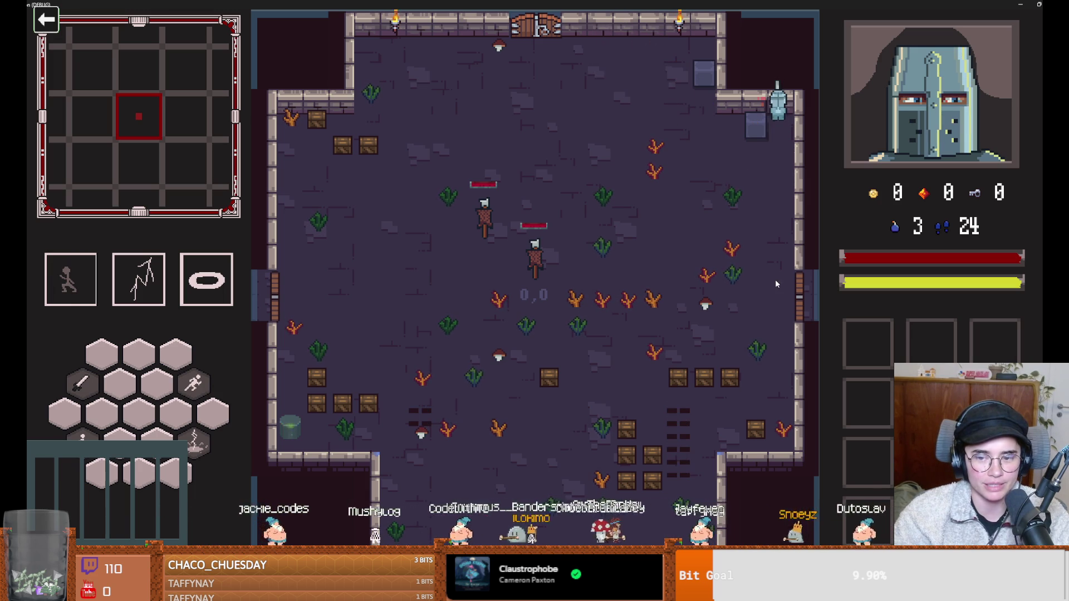
key("space")
Smash the lower and stacked crates while swinging at the enemies.
key("s")
key("a")
left_click(709, 393)
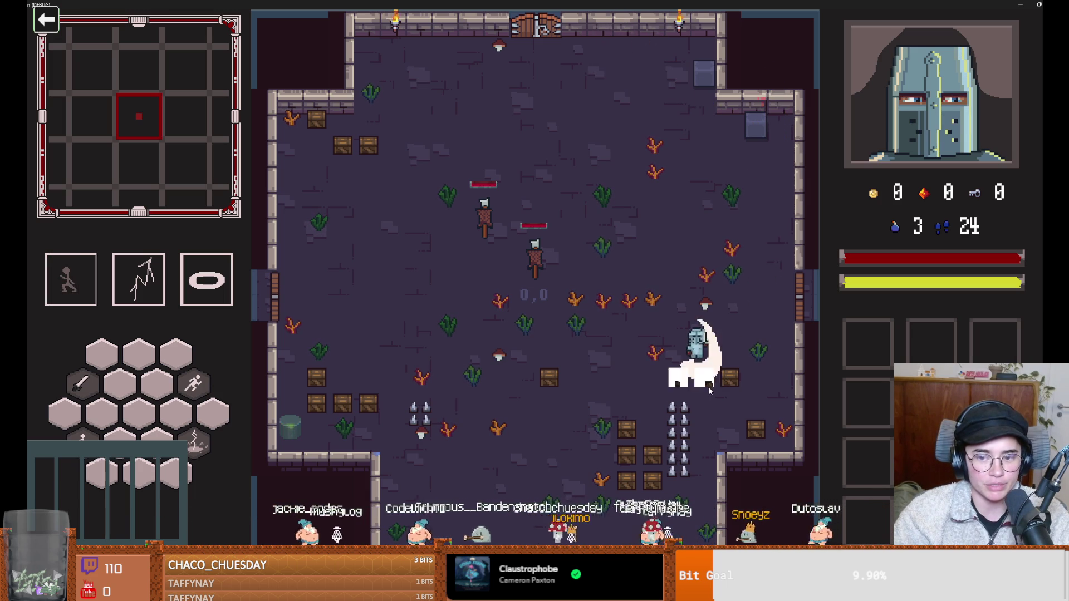
key("s")
key("d")
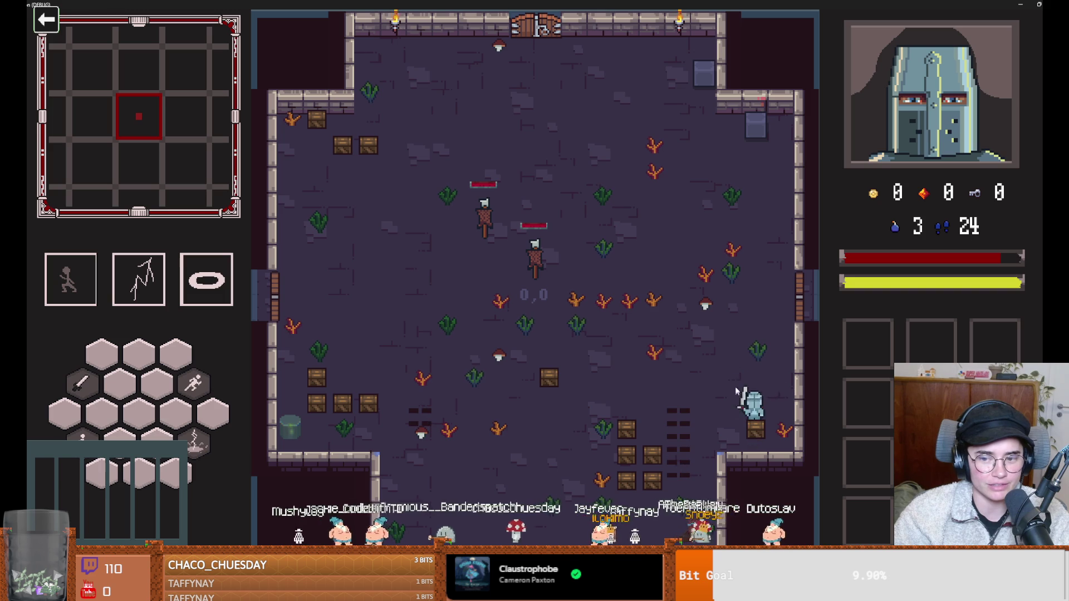
key("w")
key("a")
key("s")
left_click(643, 469)
key("a")
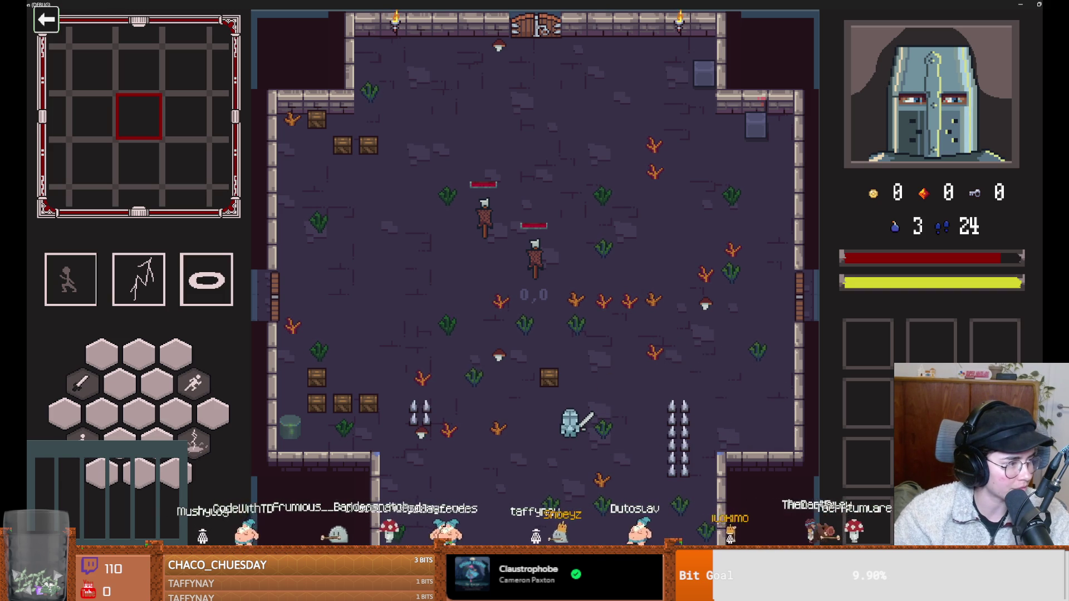
left_click(564, 321)
Fight westward across the room, slashing toward the upper-left exit.
key("w")
key("a")
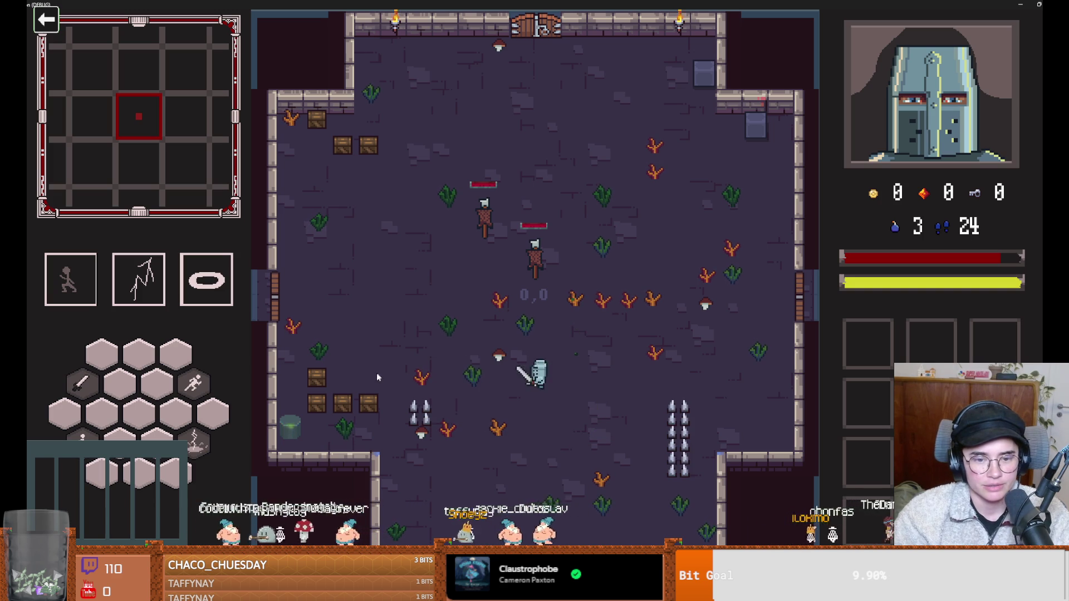
key("a")
left_click(306, 437)
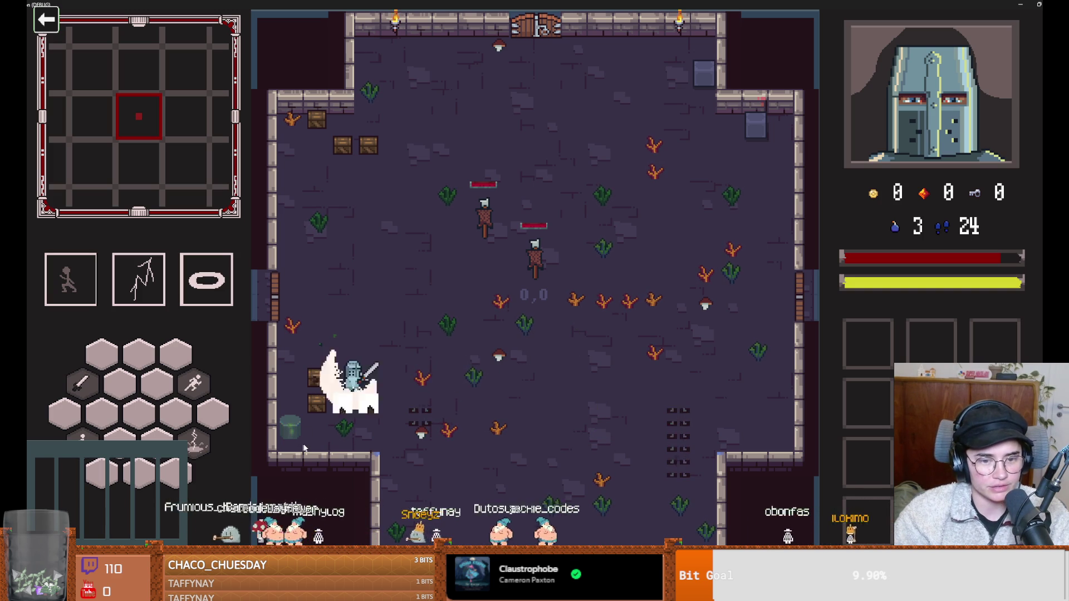
key("a")
left_click(263, 400)
key("d")
key("w")
left_click(353, 319)
key("w")
left_click(328, 114)
Pick the next room and walk into the crate-filled room.
key("s")
key("a")
key("a")
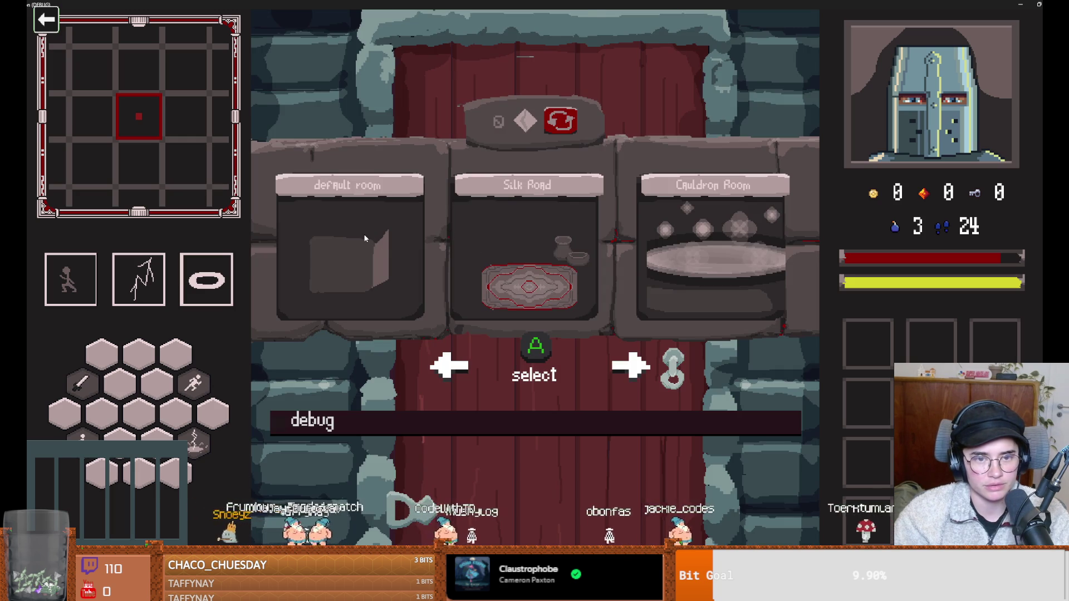
left_click(377, 271)
key("a")
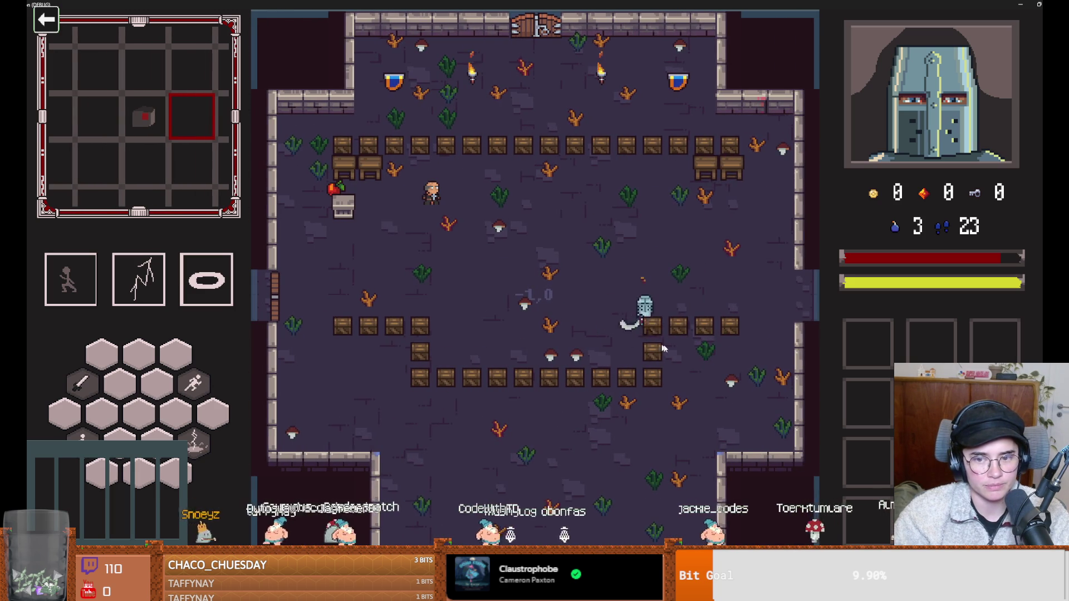
left_click(714, 337)
Smash the crates along the lower row while moving left.
key("s")
left_click(570, 366)
key("a")
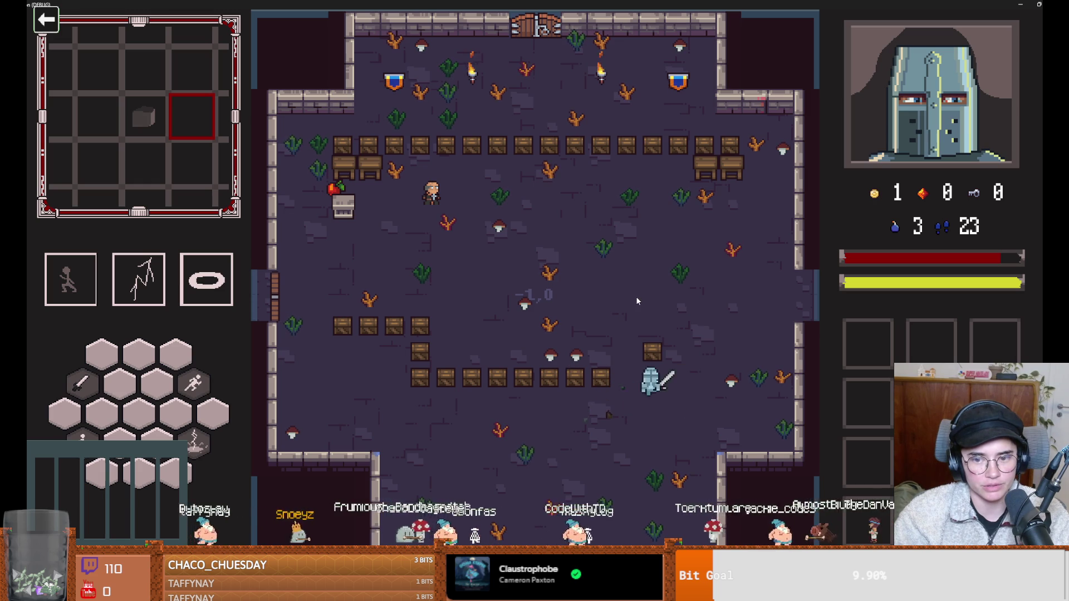
key("a")
left_click(539, 346)
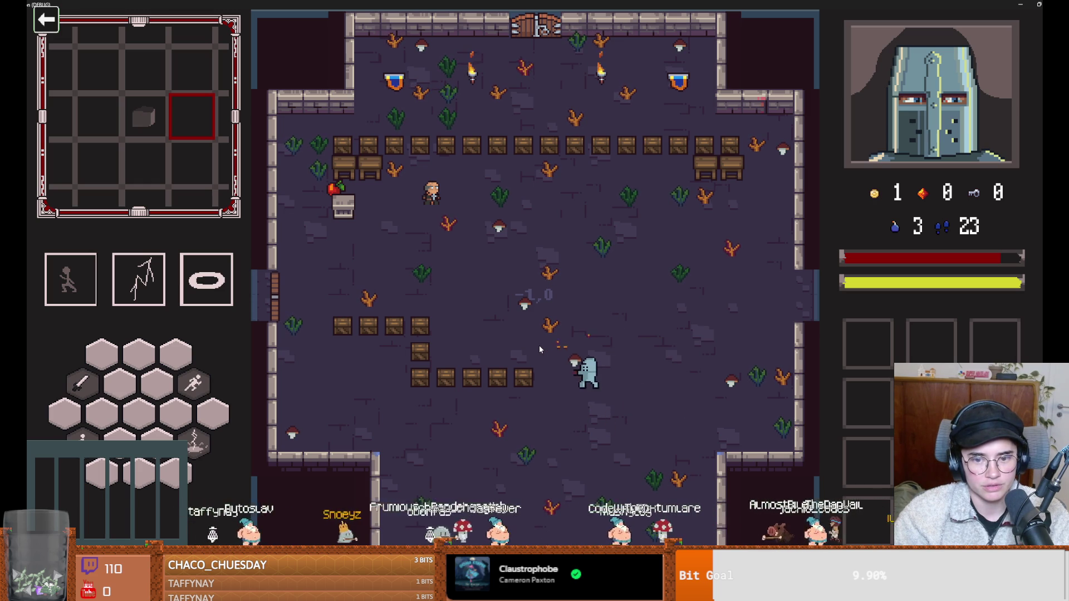
key("a")
left_click(509, 352)
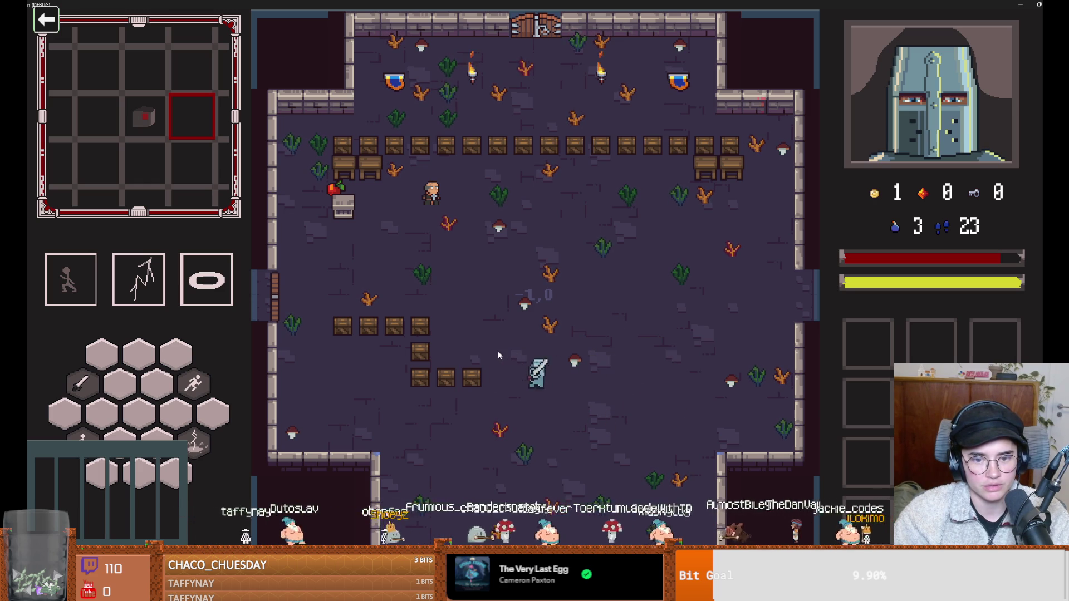
key("a")
key("w")
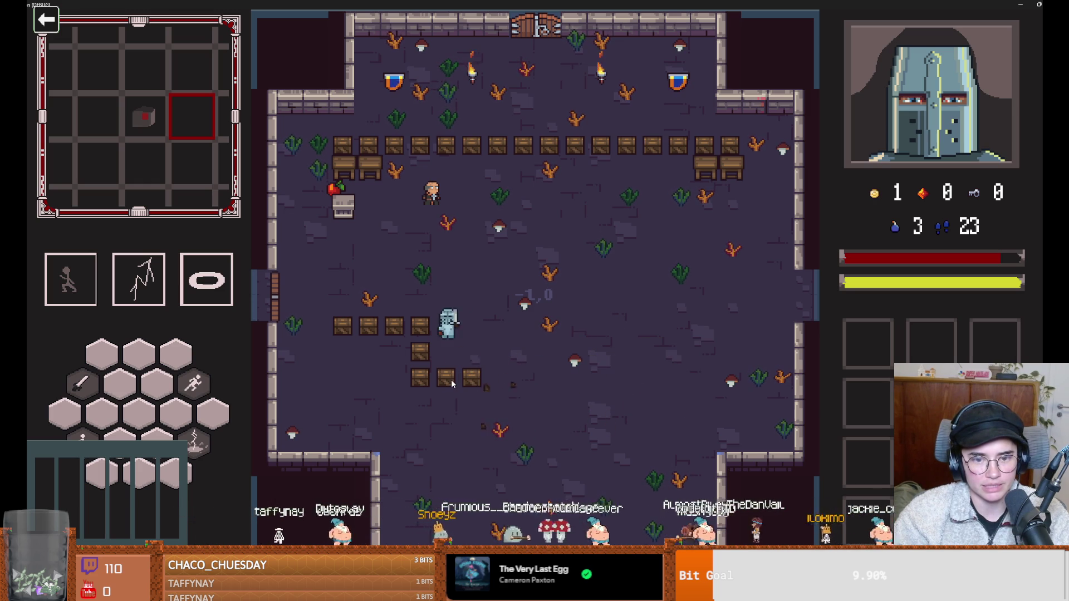
left_click(433, 385)
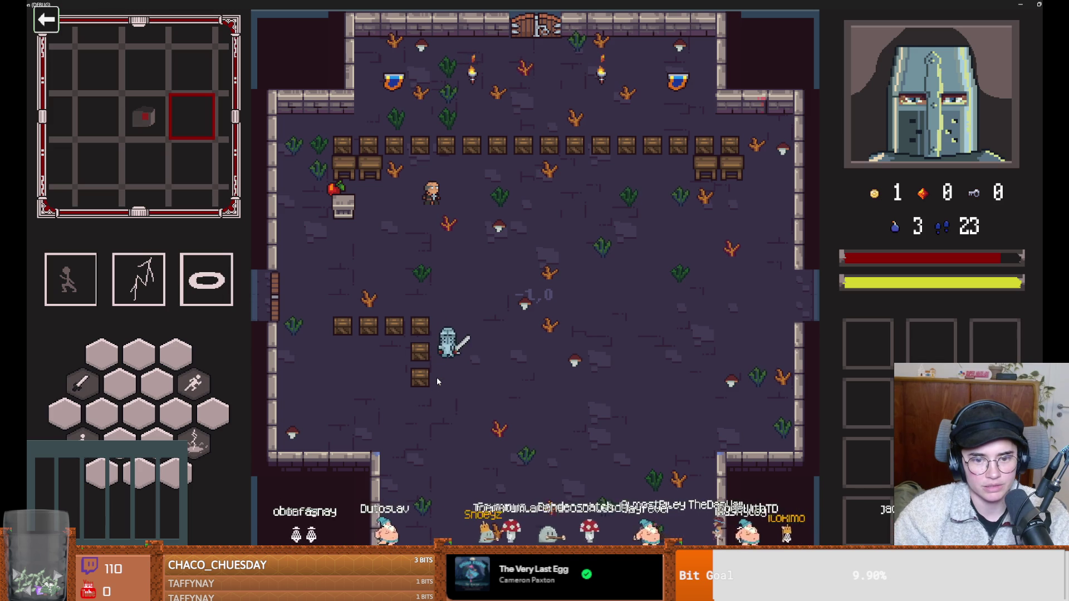
Use the special ability on nearby crates and clear the remaining left-side crates.
right_click(435, 377)
left_click(391, 353)
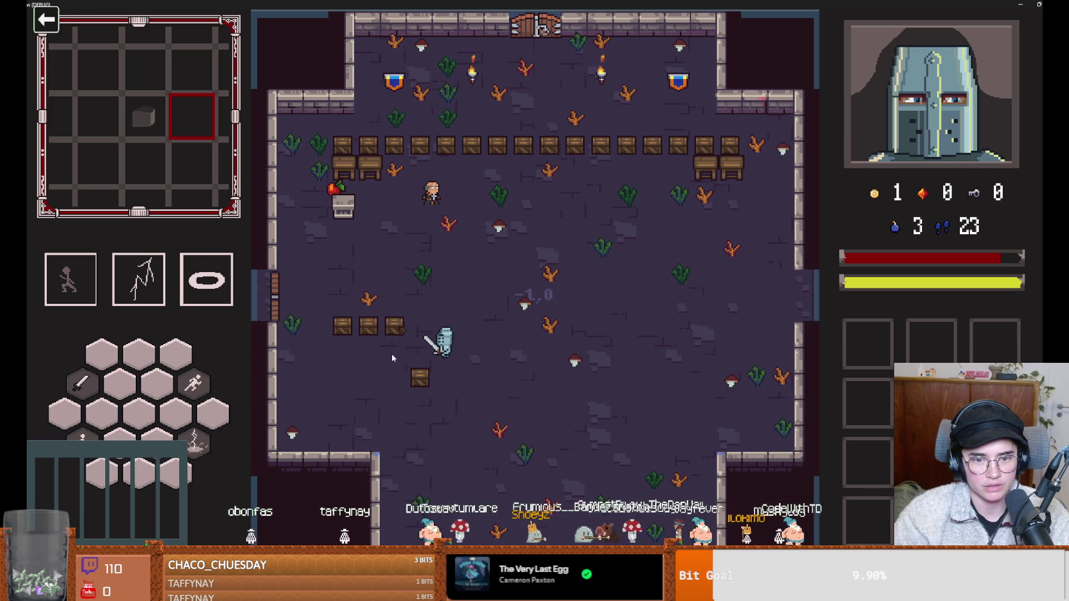
key("s")
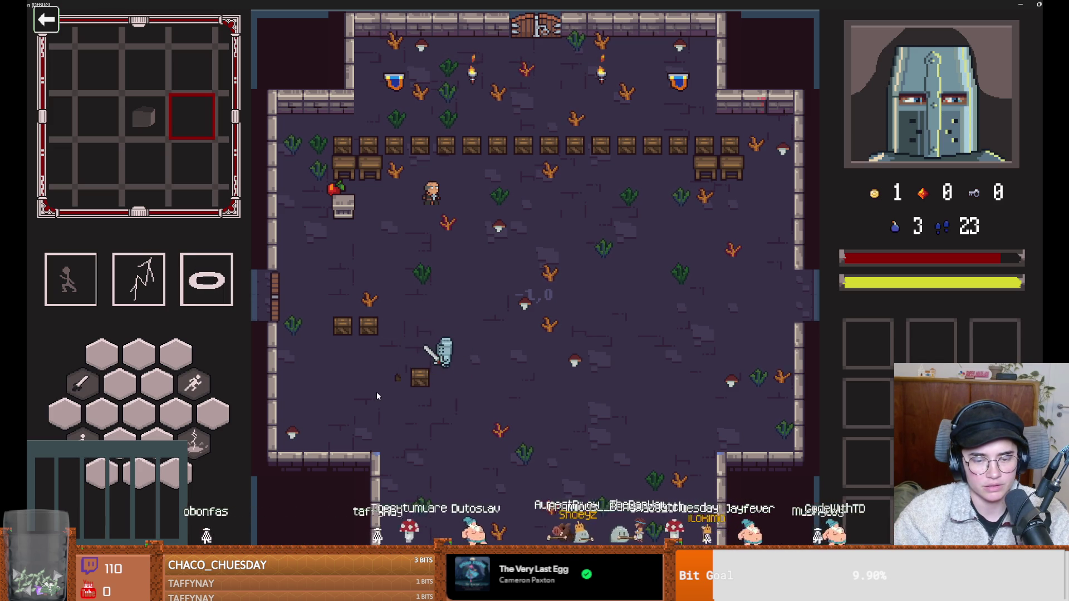
left_click(442, 437)
key("a")
left_click(363, 382)
left_click(341, 329)
key("w")
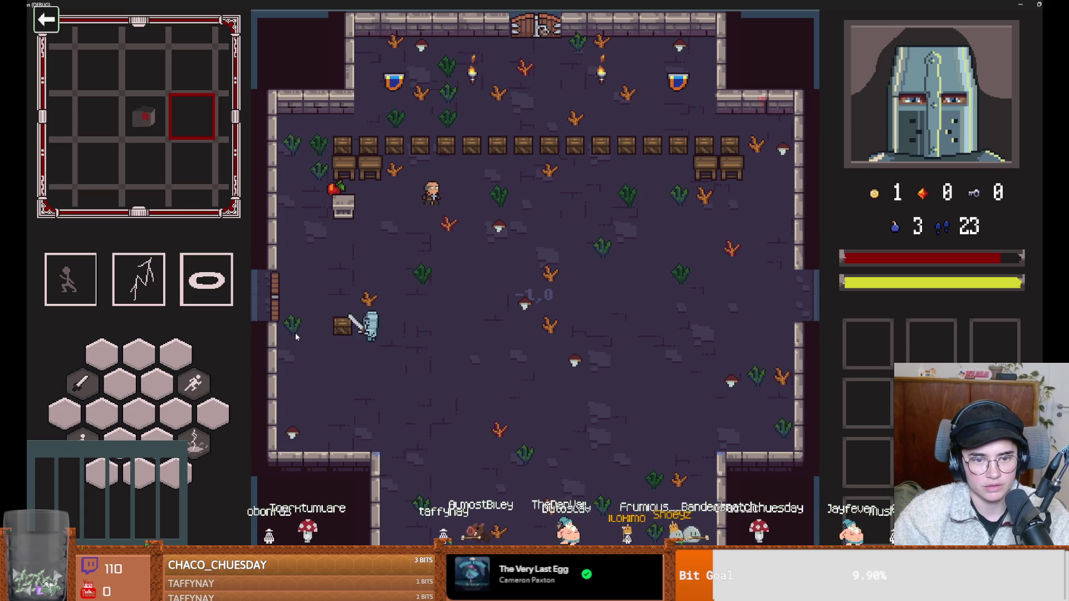
key("w")
Smash the top-left crates and tables, collecting coins.
left_click(354, 163)
left_click(354, 161)
key("w")
left_click(351, 156)
key("d")
key("d")
left_click(529, 156)
left_click(573, 163)
Smash the remaining top-row crates through to the far-right table.
key("d")
left_click(579, 164)
left_click(580, 165)
key("d")
left_click(623, 157)
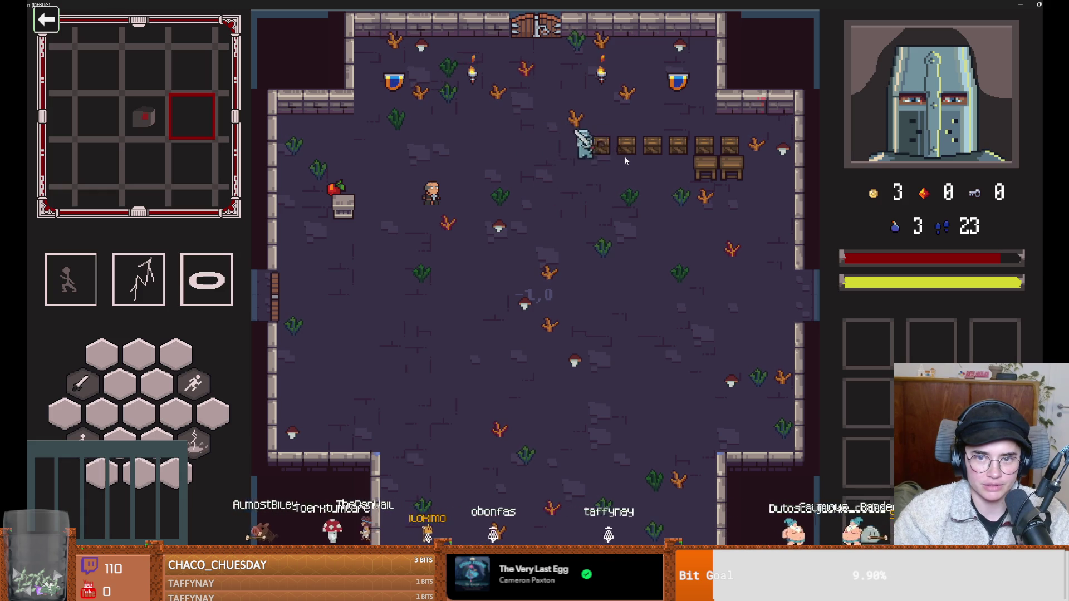
key("d")
left_click(679, 167)
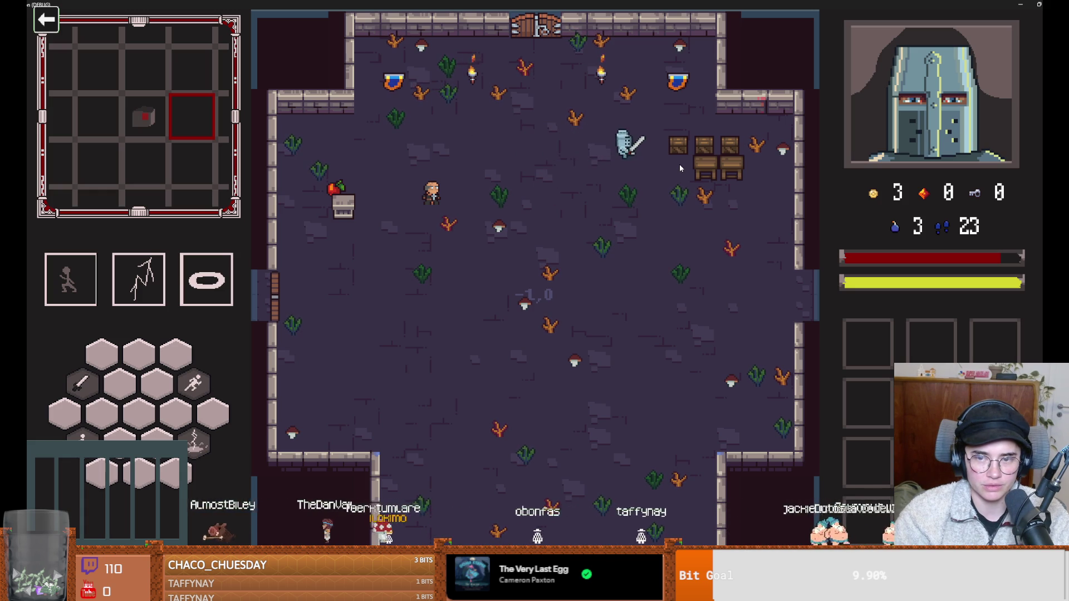
left_click(680, 163)
key("d")
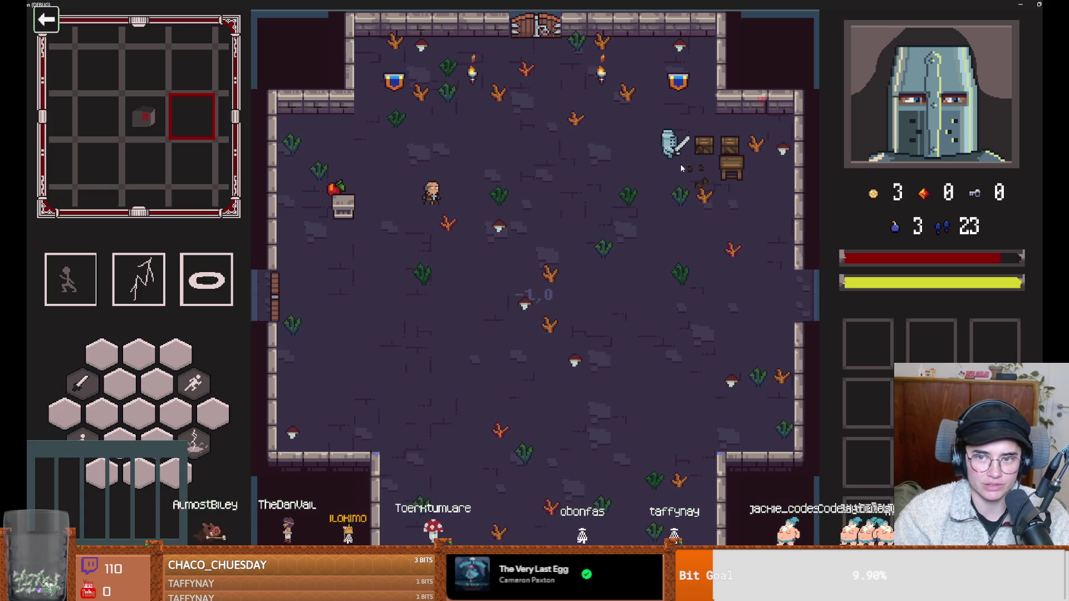
left_click(725, 166)
Walk through the top door and choose the Cauldron Room.
key("a")
key("a")
key("space")
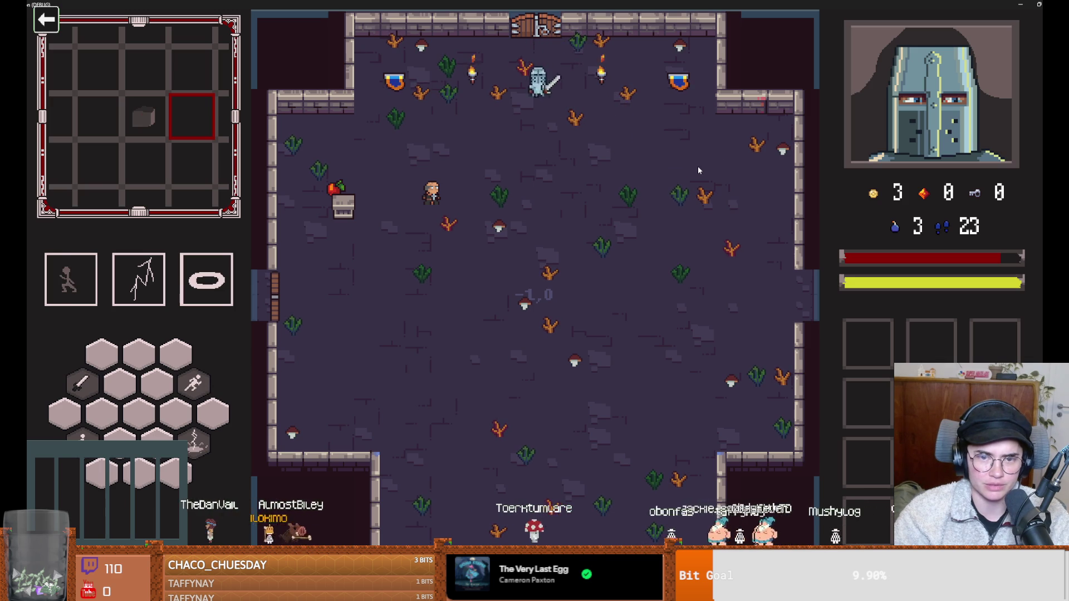
key("s")
key("w")
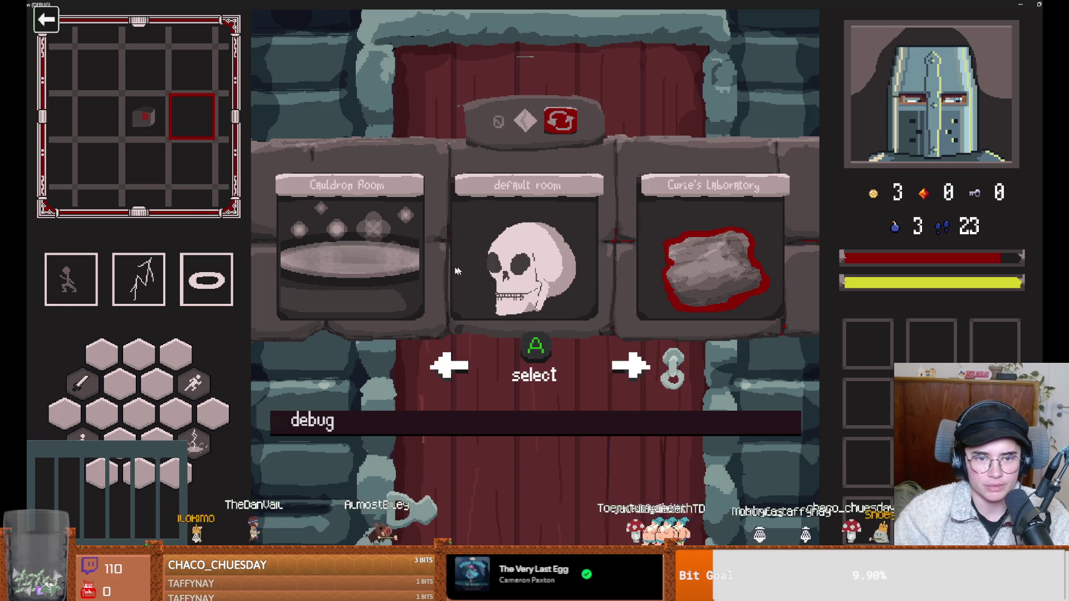
left_click(409, 222)
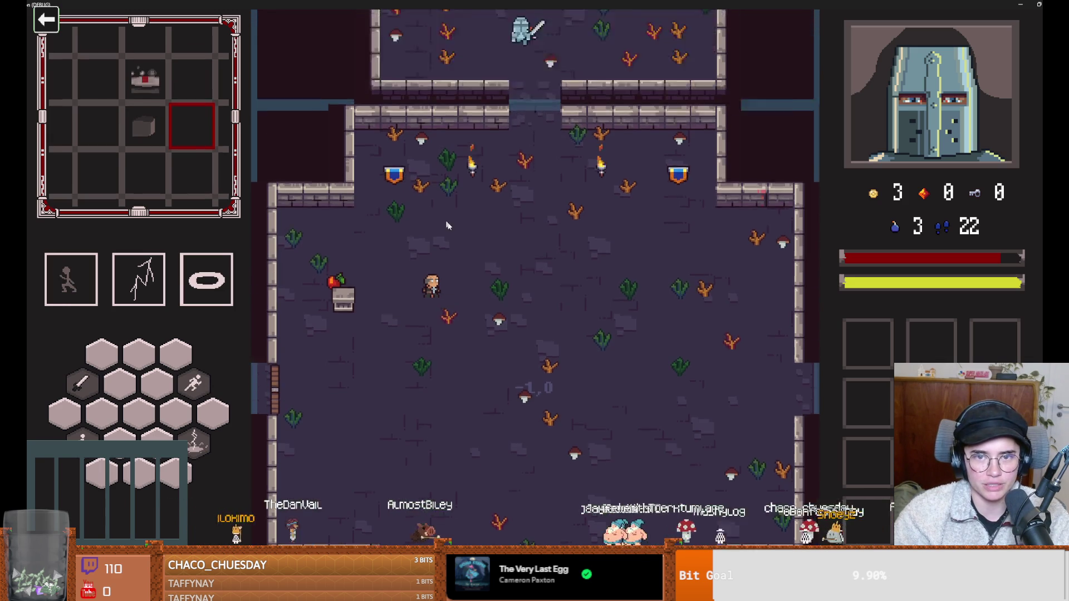
Open the cauldron's mixing grid, try Mix with no ingredients, and close it.
key("w")
key("e")
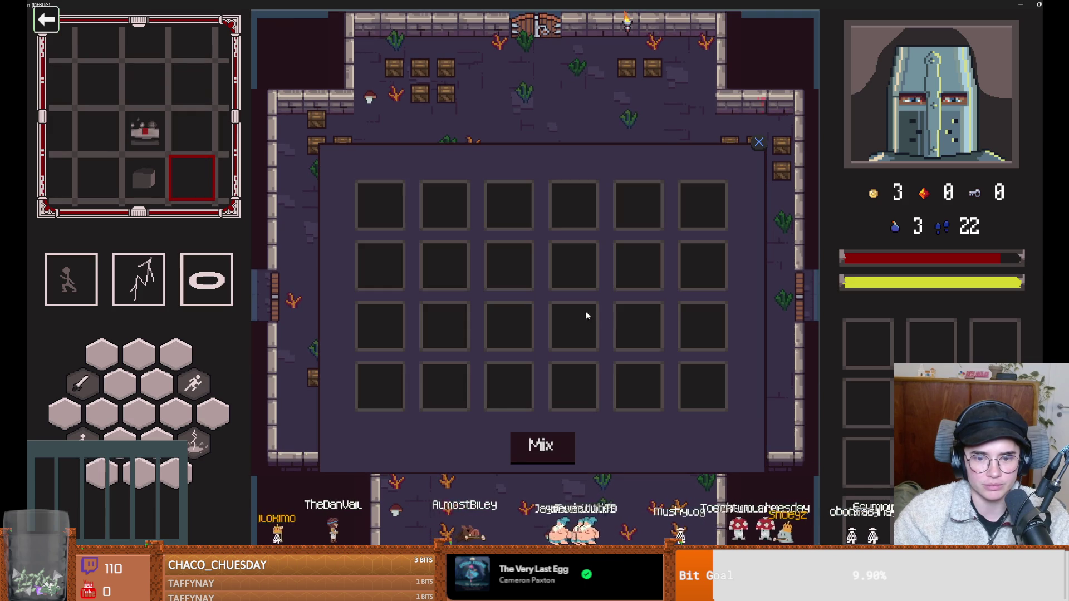
left_click(545, 451)
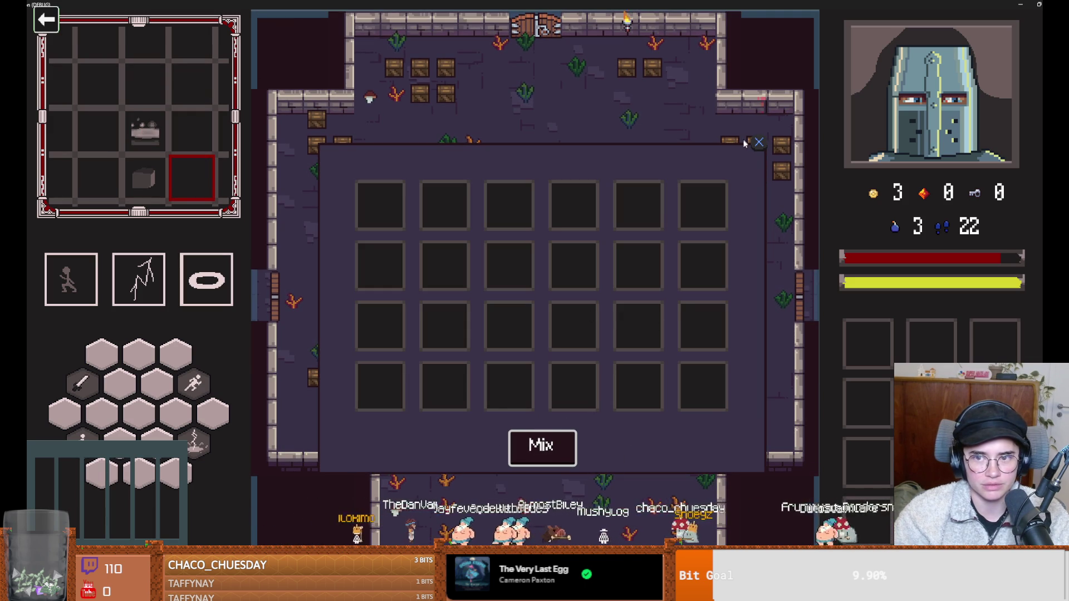
key("Escape")
key("a")
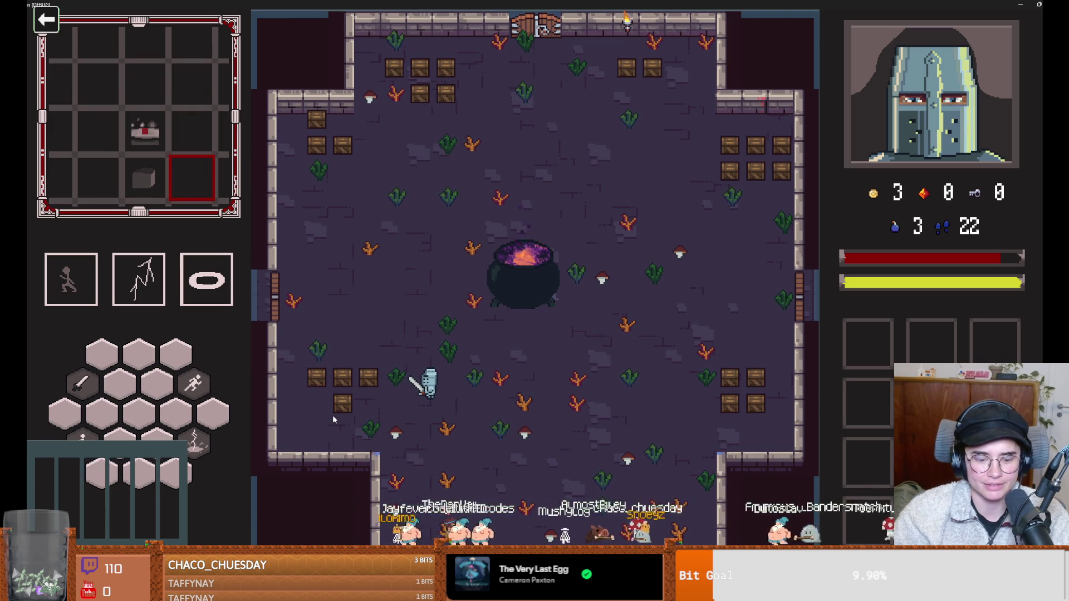
Run on_destroy_crates from the debug console to destroy every crate.
key("grave")
type("on")
key("Tab")
key("Return")
type("b")
key("grave")
Collect the coin near the top left and dash right along the top wall.
key("w")
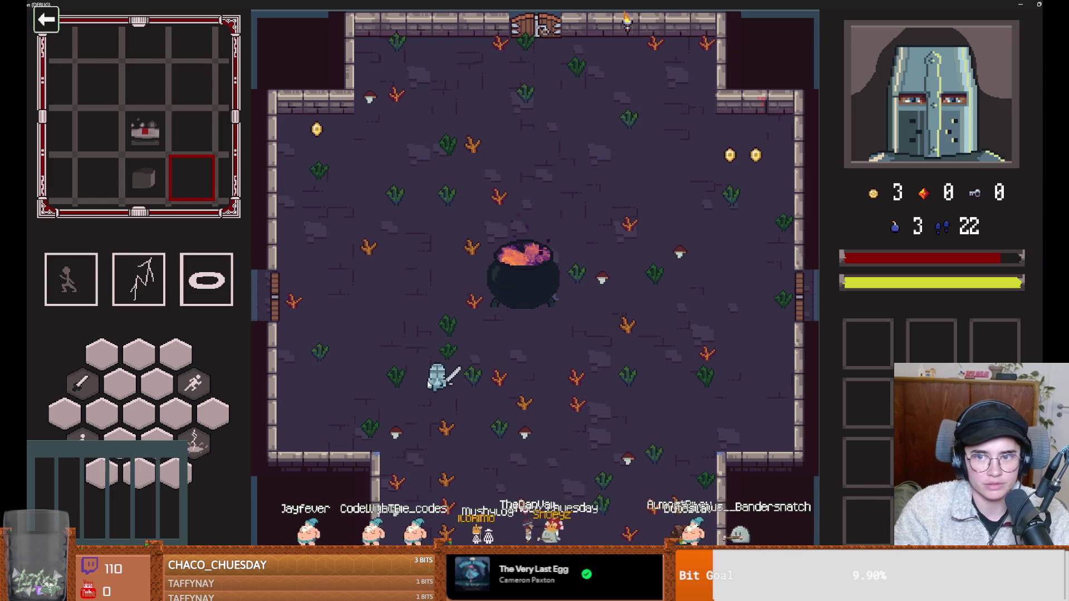
key("a")
key("d")
key("space")
Collect the two right-side coins, choose Curie's Laboratory at the east door, and enter room 0,-1.
key("d")
key("s")
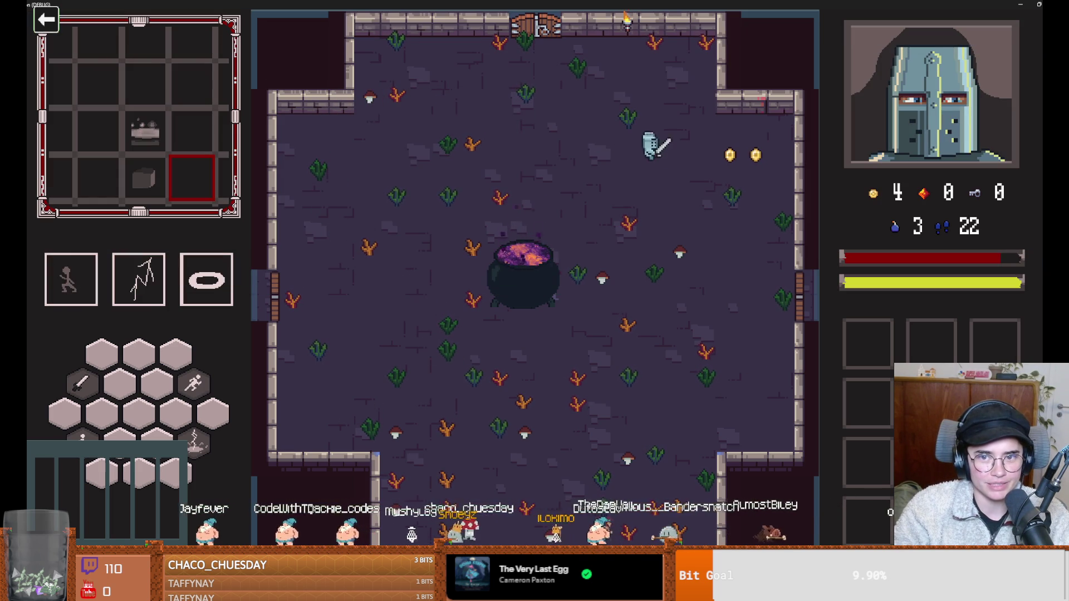
key("s")
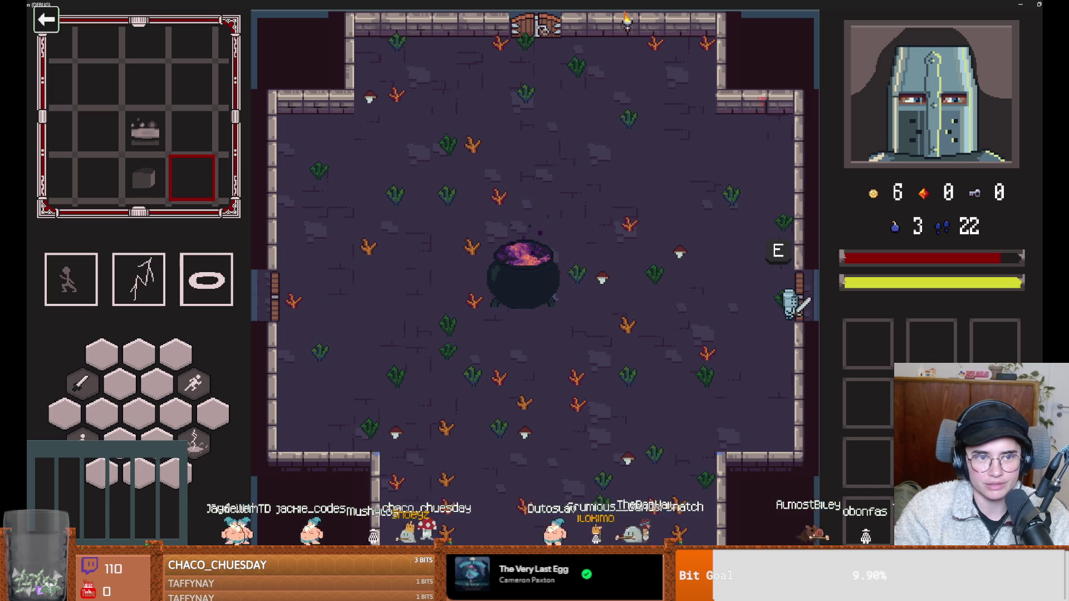
key("e")
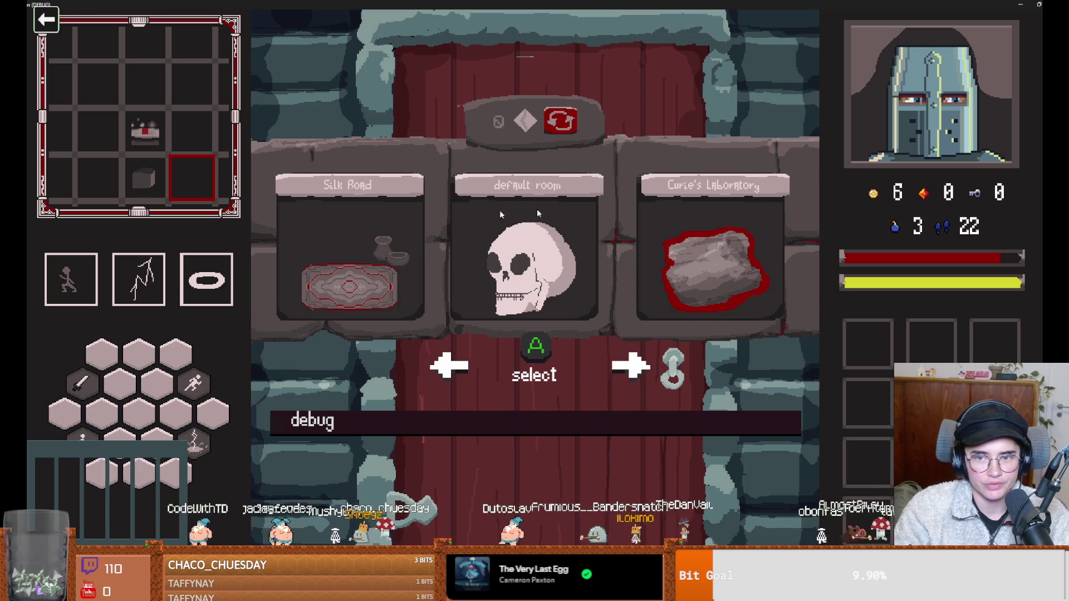
left_click(697, 245)
key("d")
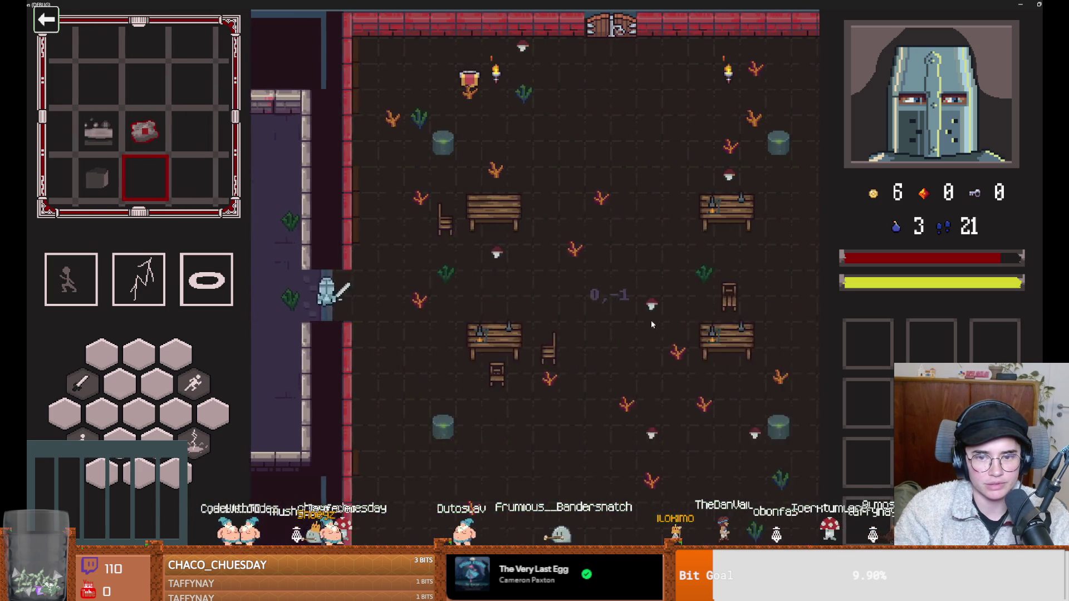
key("w")
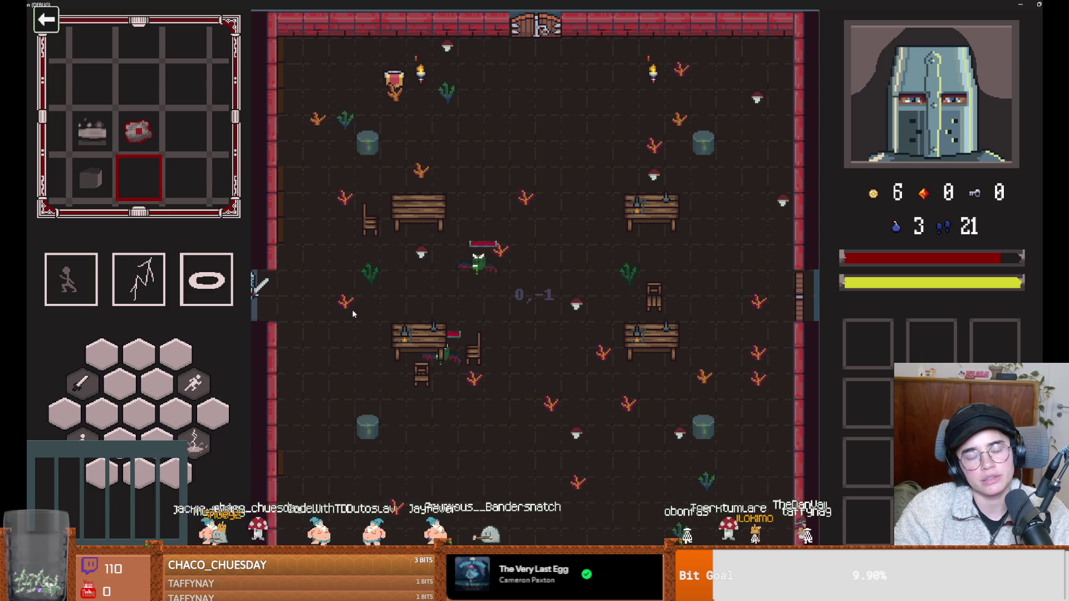
Close the game window to stop debugging and clear the FileSystem filter.
double_click(550, 12)
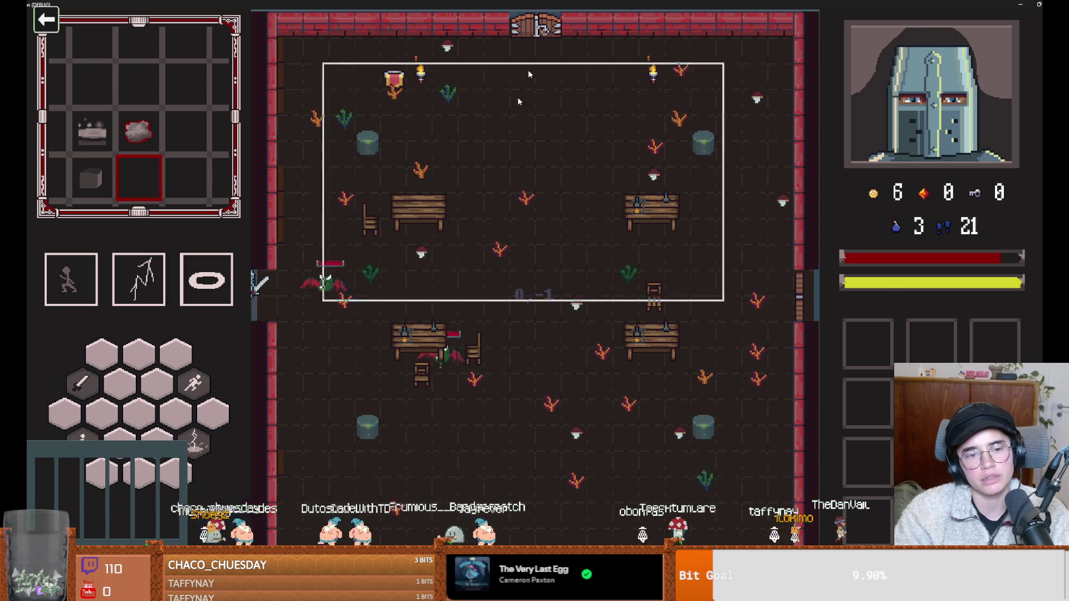
left_click(592, 269)
left_click(132, 407)
key("BackSpace")
key("BackSpace")
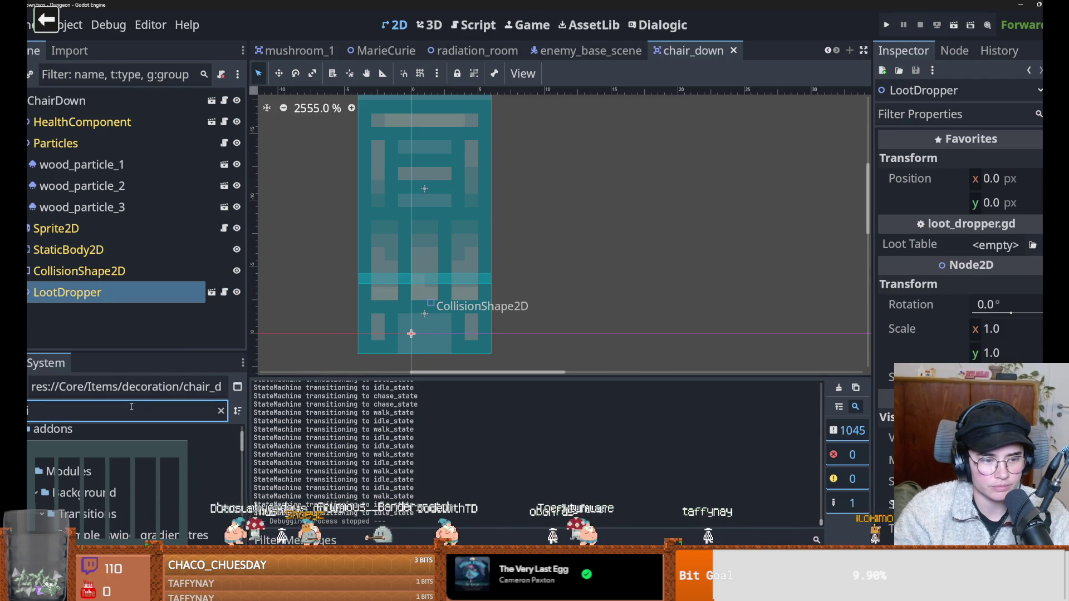
Open the radiation_room.tscn scene from the FileSystem panel.
scroll(121, 501, "down", 5)
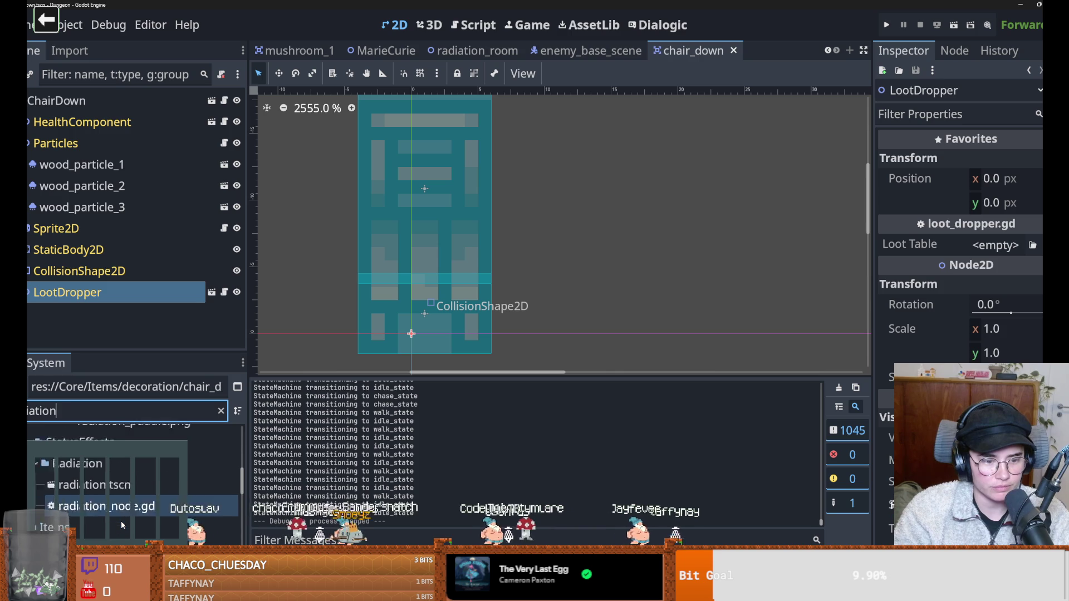
scroll(121, 525, "down", 3)
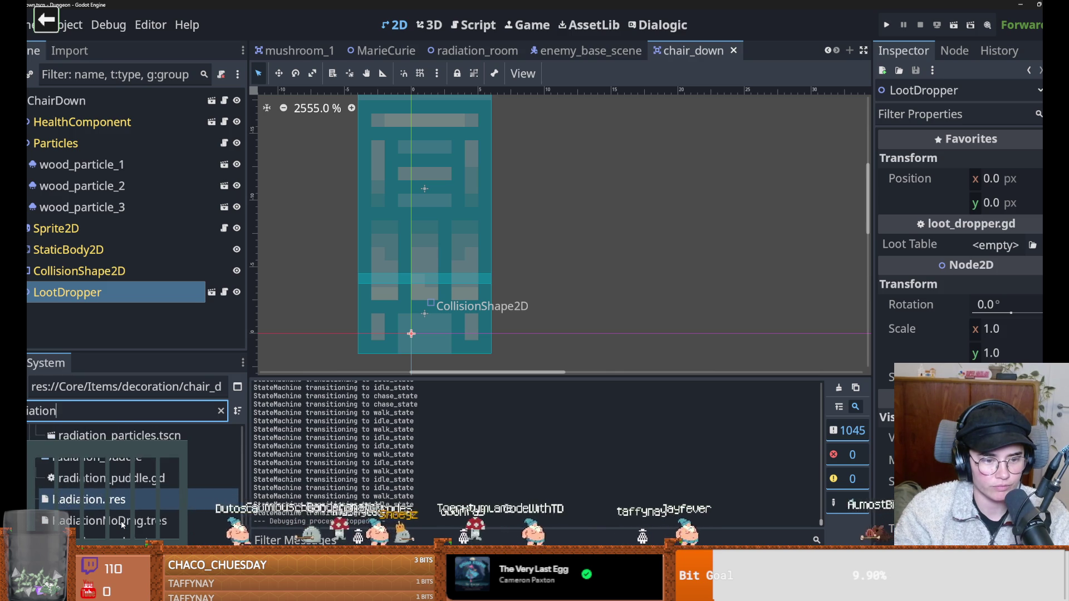
scroll(121, 501, "up", 5)
double_click(111, 476)
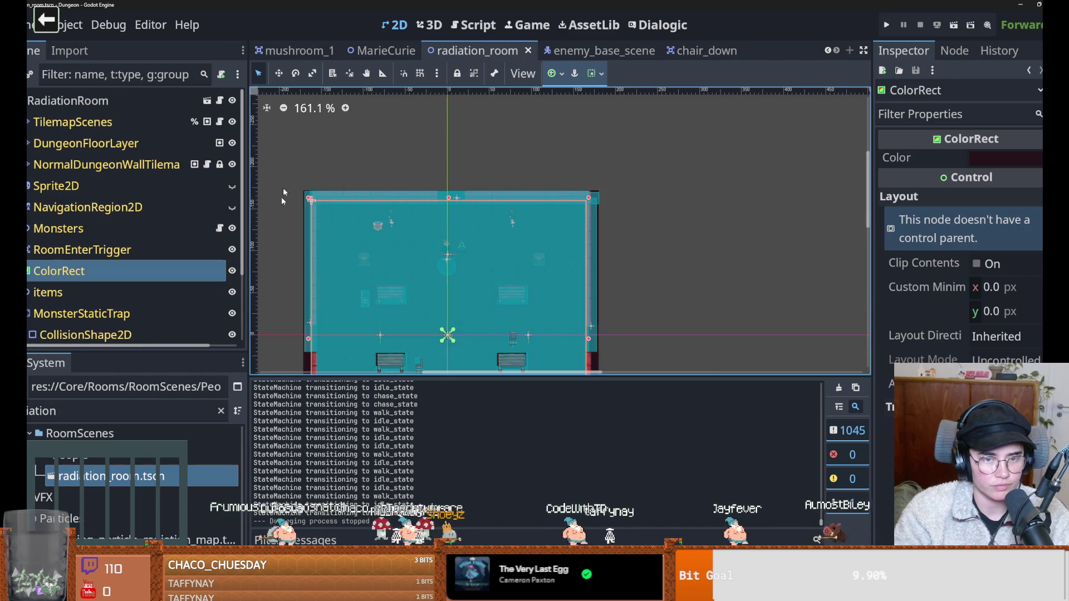
scroll(282, 188, "up", 3)
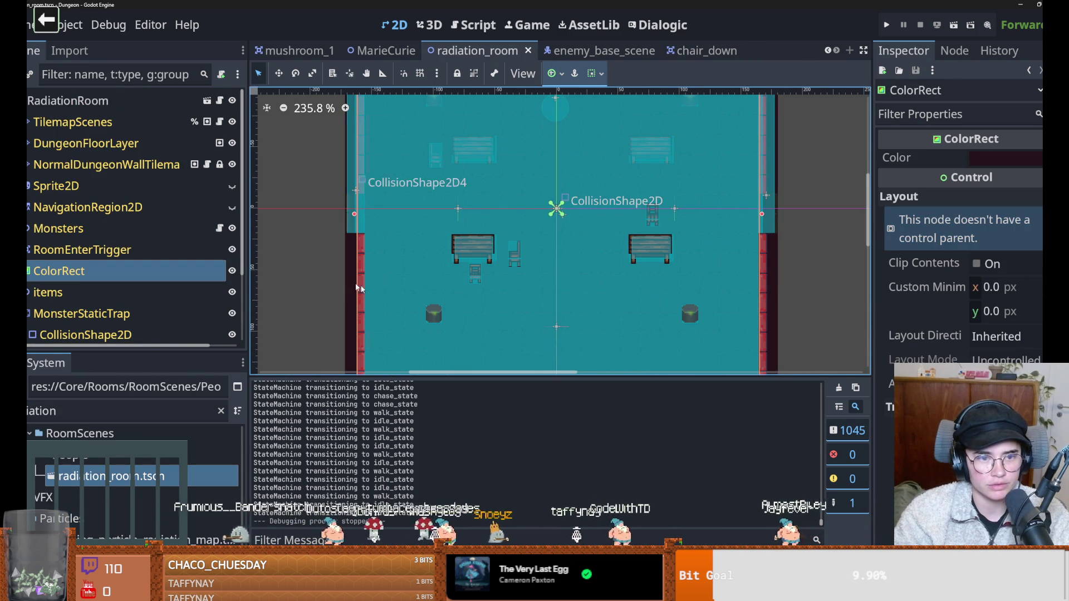
Inspect on_player_enter_monster_room and monster_static_trap's collision layer in monsters.gd, then return to 2D.
left_click(219, 229)
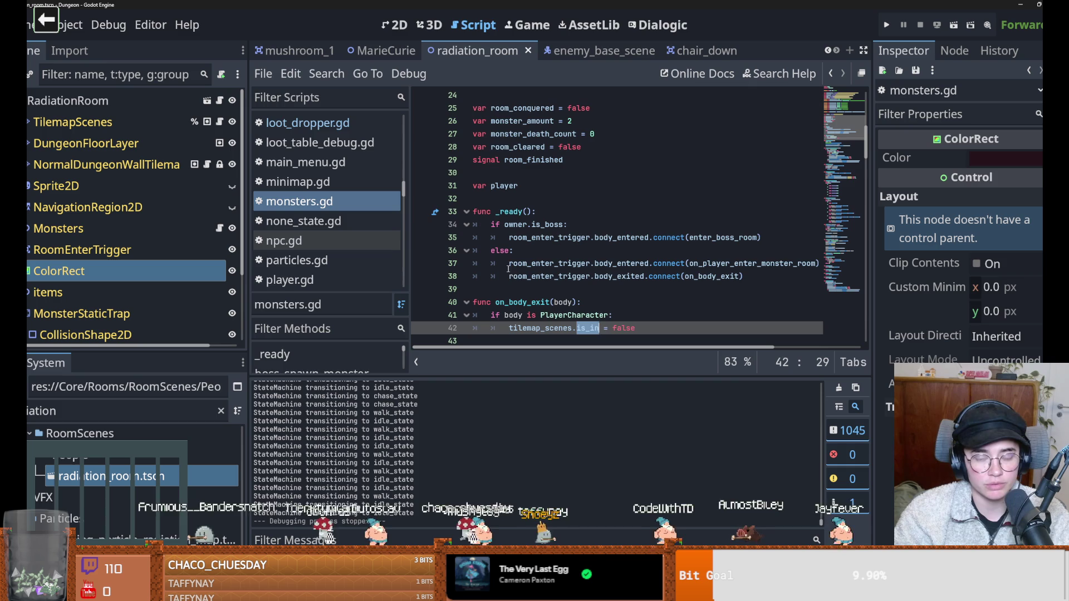
scroll(574, 240, "down", 1)
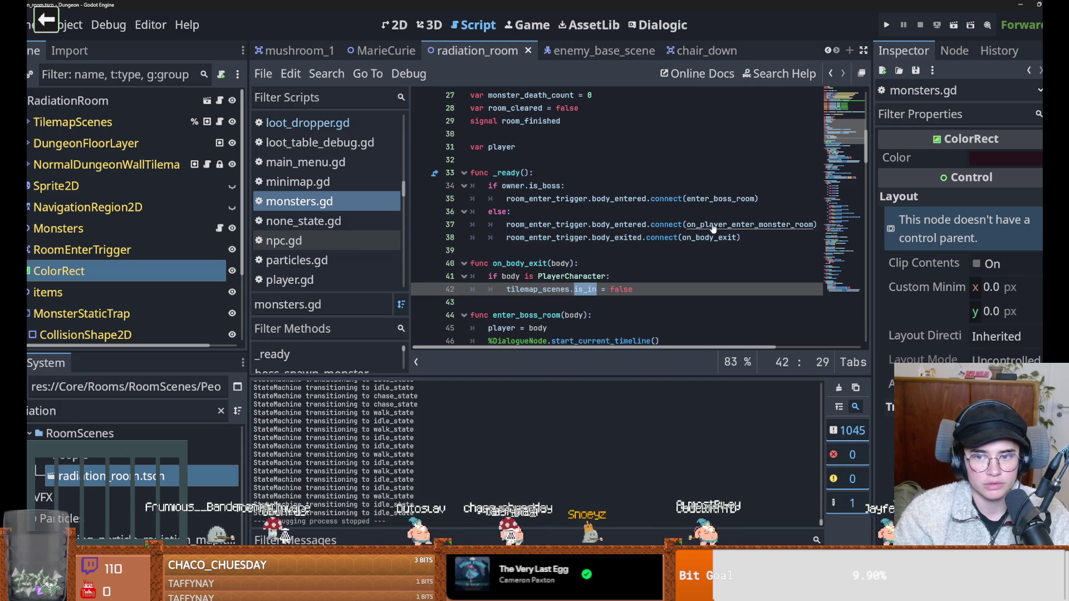
left_click(713, 225, "ctrl")
scroll(570, 229, "down", 1)
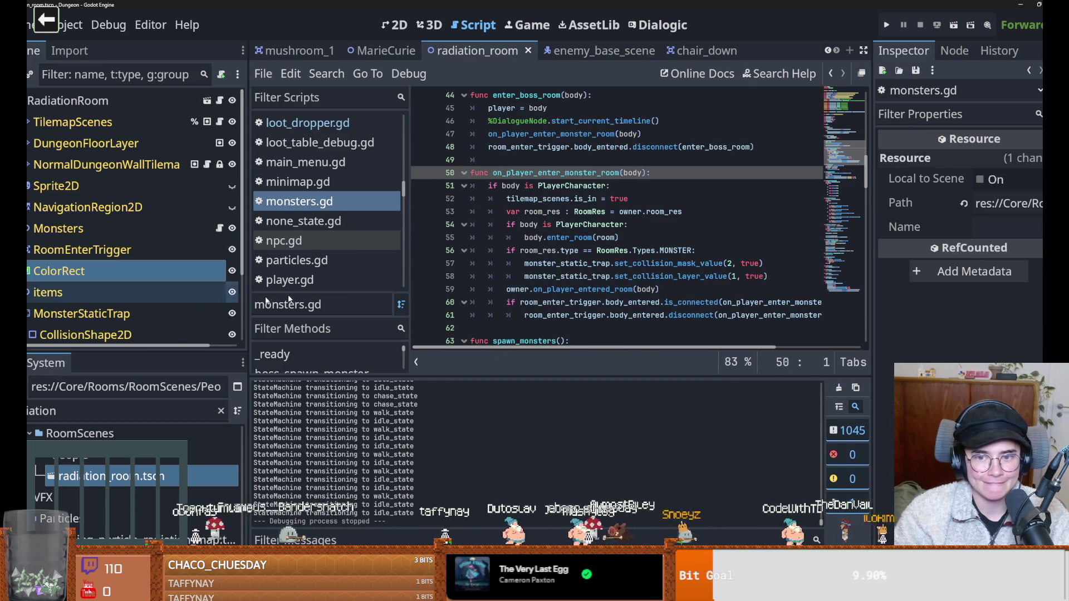
double_click(588, 263)
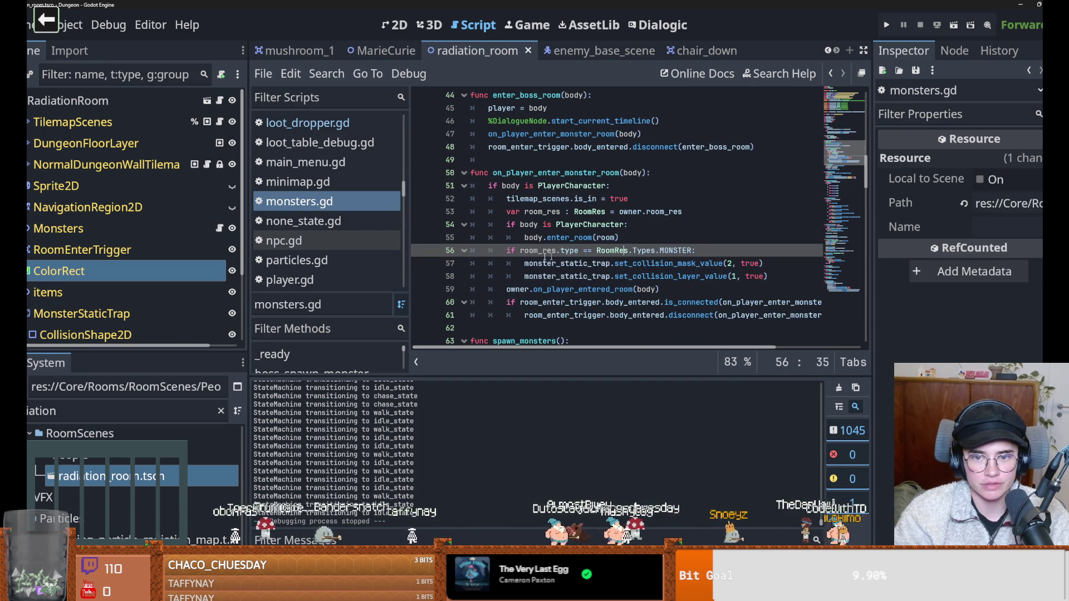
left_click(642, 275)
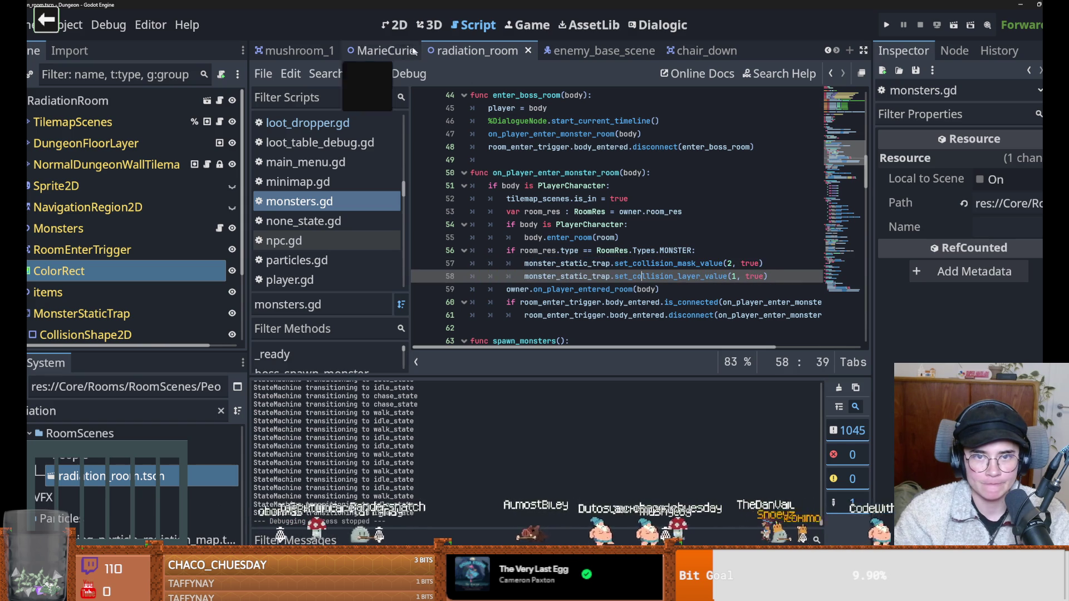
left_click(399, 25)
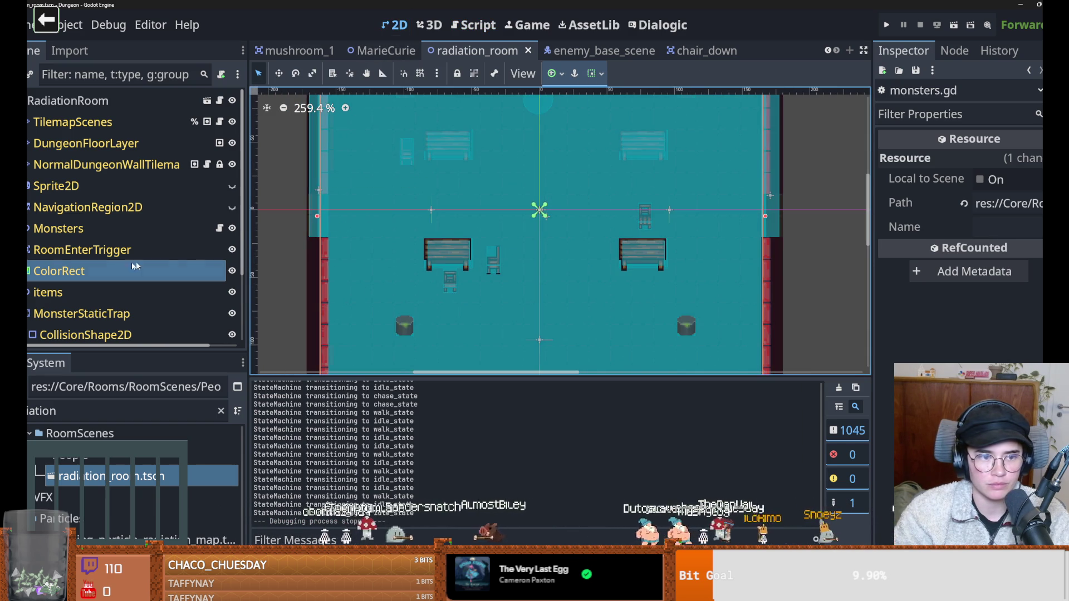
Shrink RoomEnterTrigger's CollisionShape2D from its left and top edges, moving it to 4.0, 5.0.
left_click(309, 225)
scroll(466, 246, "down", 3)
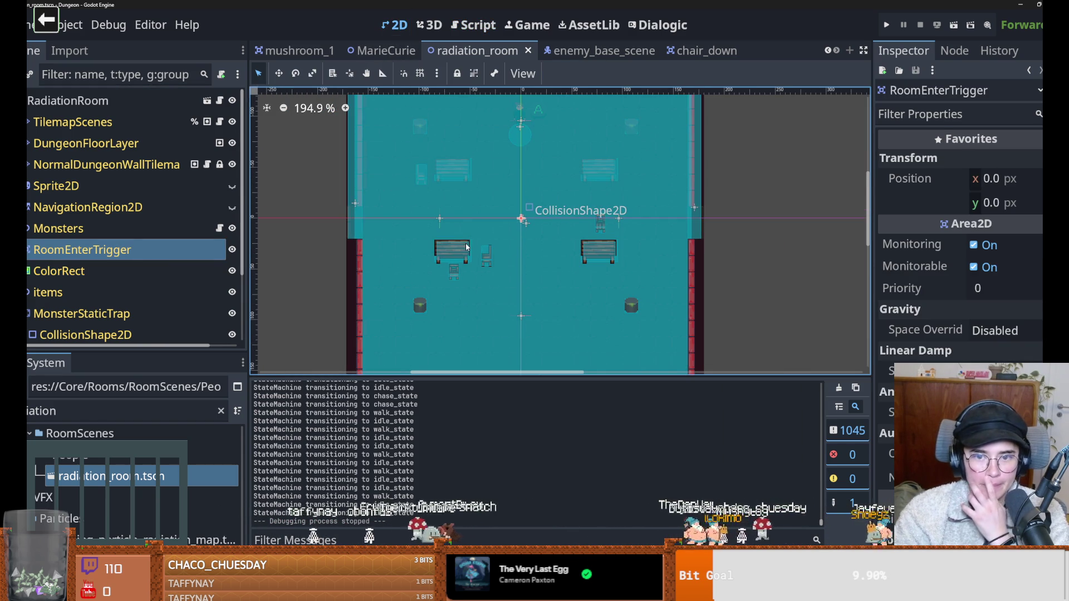
left_click(29, 250)
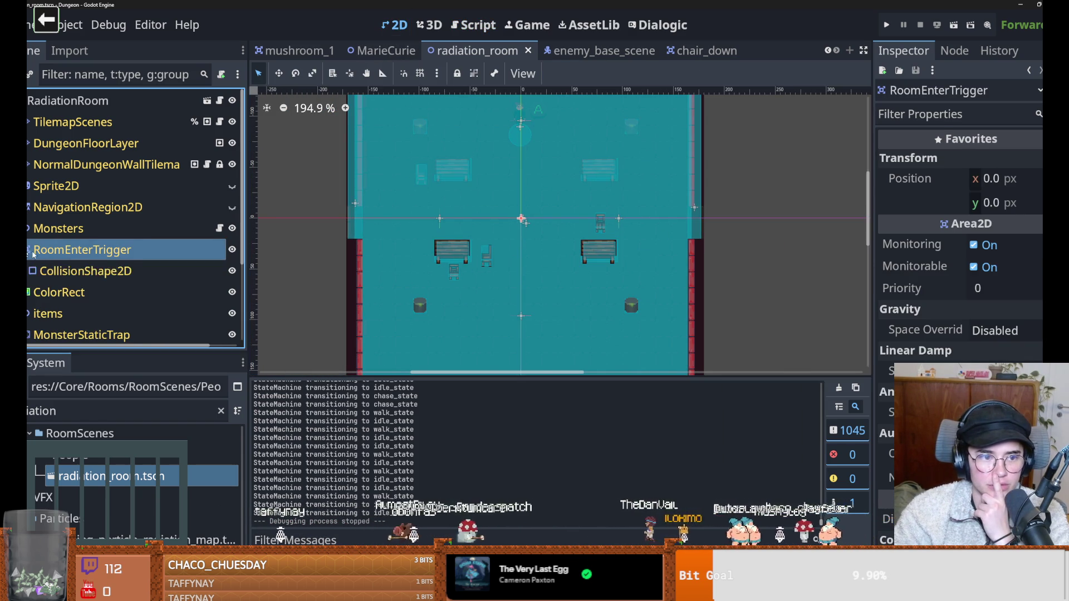
left_click(83, 271)
scroll(352, 218, "up", 1)
left_click_drag(357, 217, 366, 218)
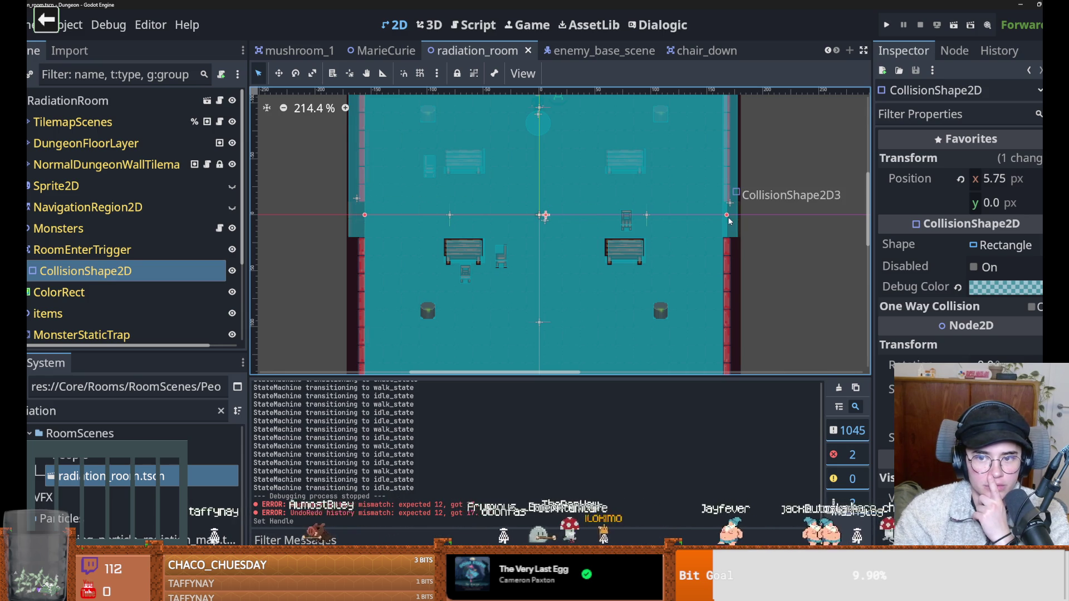
left_click(723, 216)
scroll(607, 184, "down", 5)
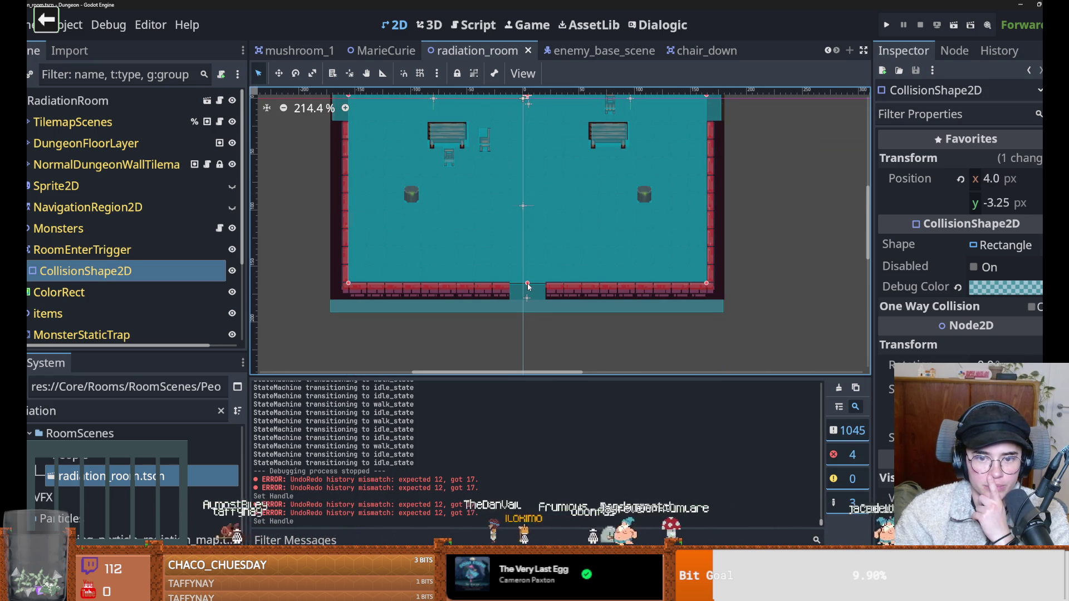
scroll(520, 233, "up", 5)
left_click_drag(474, 144, 474, 163)
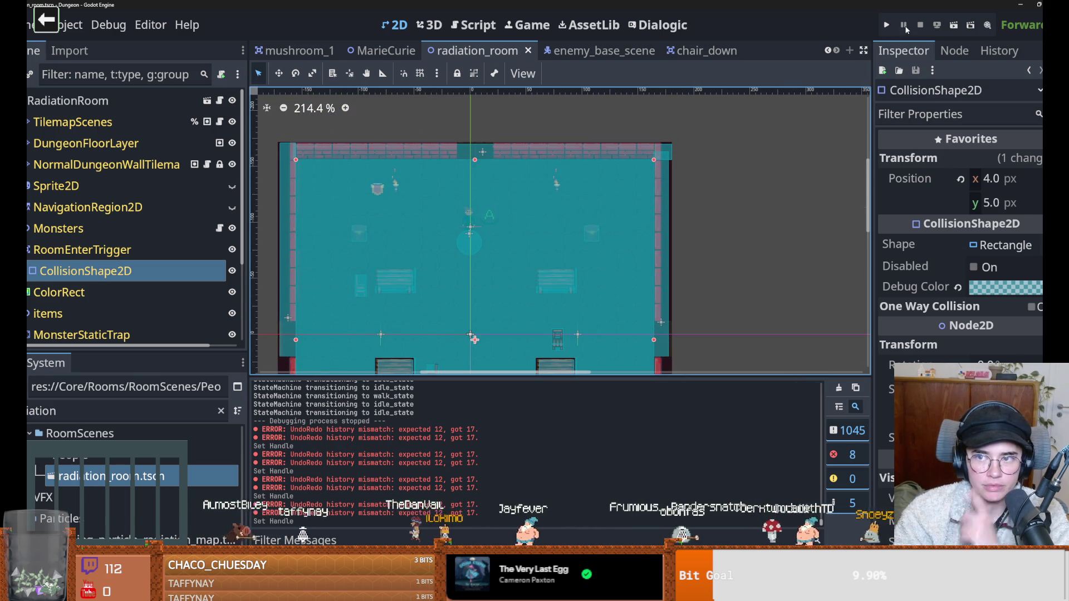
Run the game with F5, start as Warrior, and run on_destroy_crates in the debug console.
key("F5")
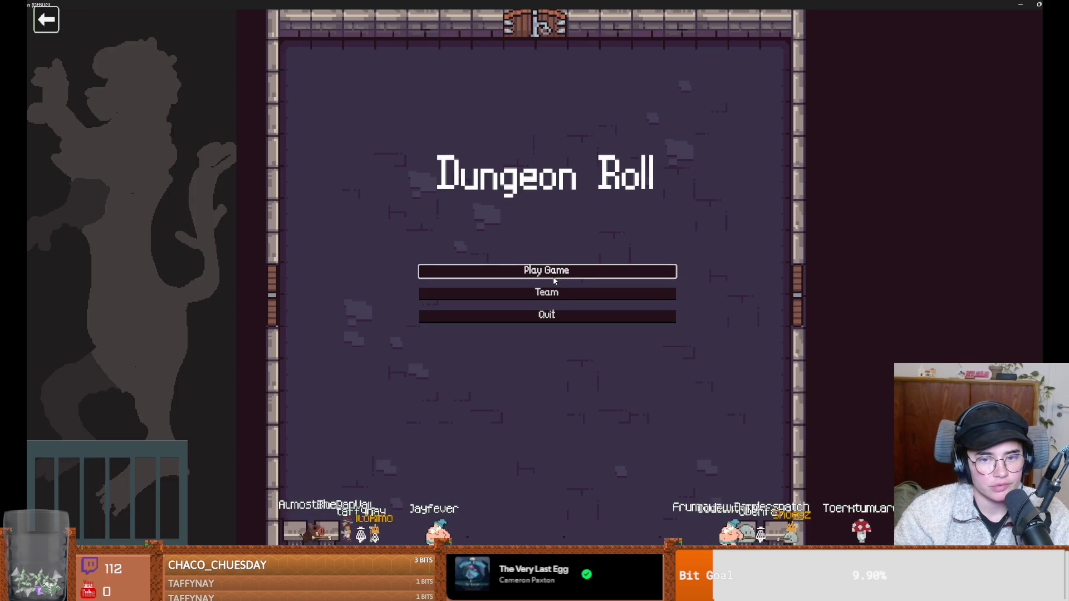
left_click(554, 281)
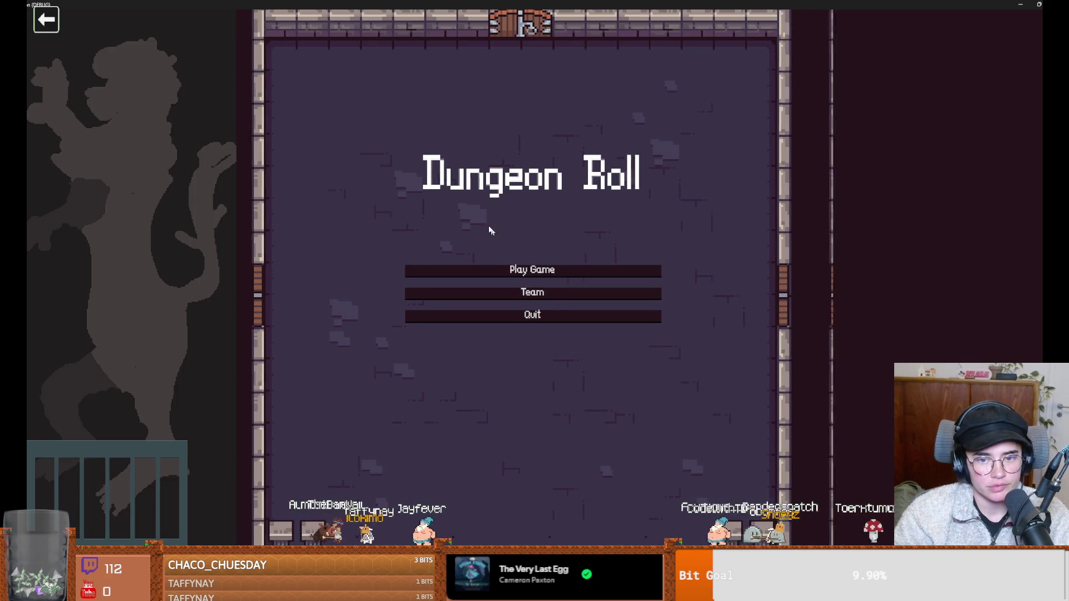
left_click(493, 202)
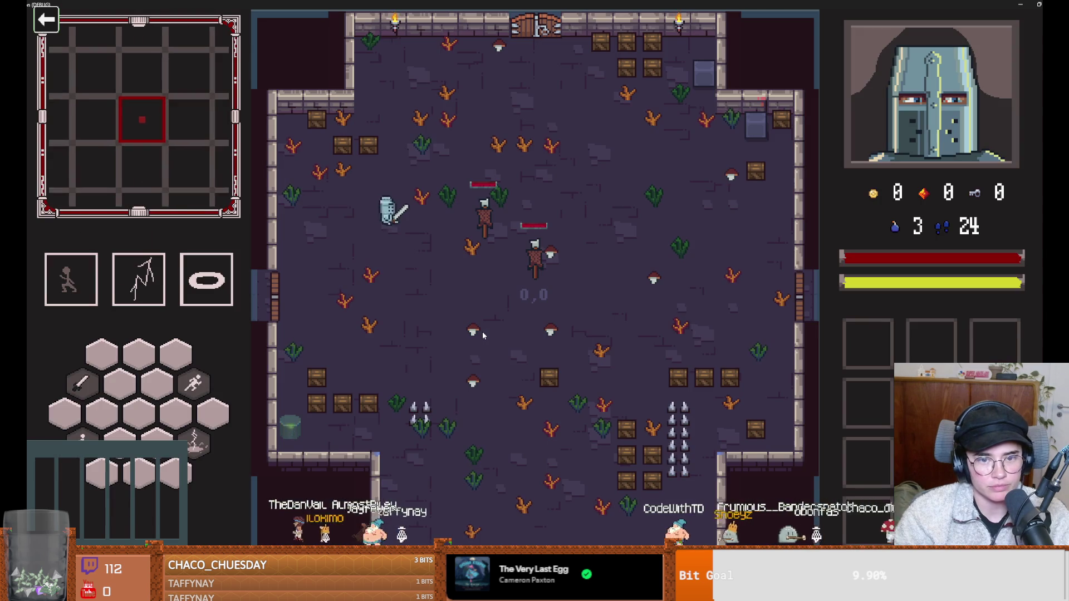
key("grave")
type("on_destroy_crates")
key("Return")
type("b")
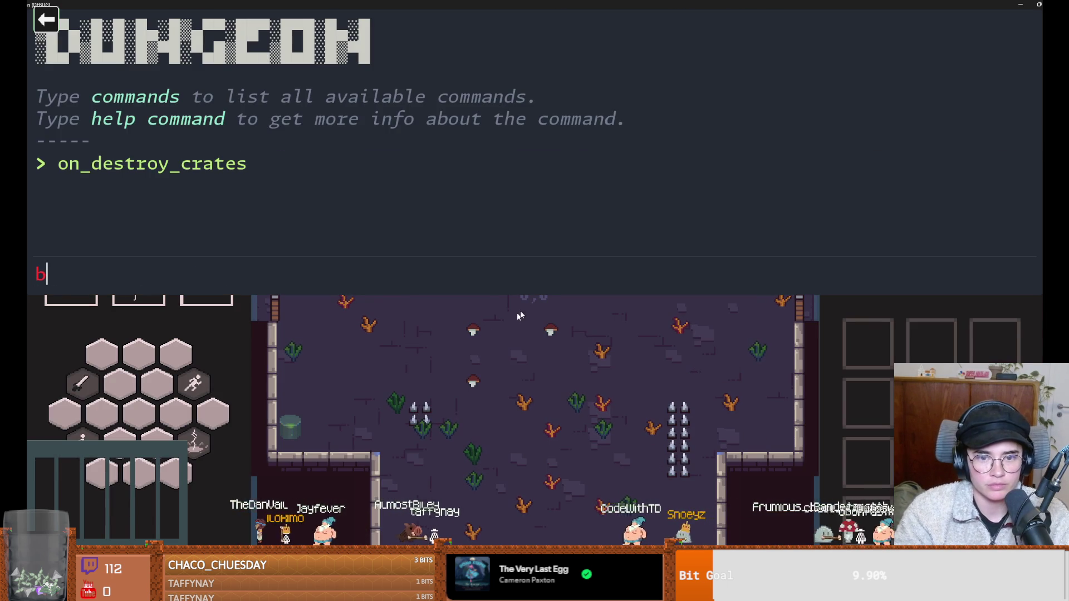
key("grave")
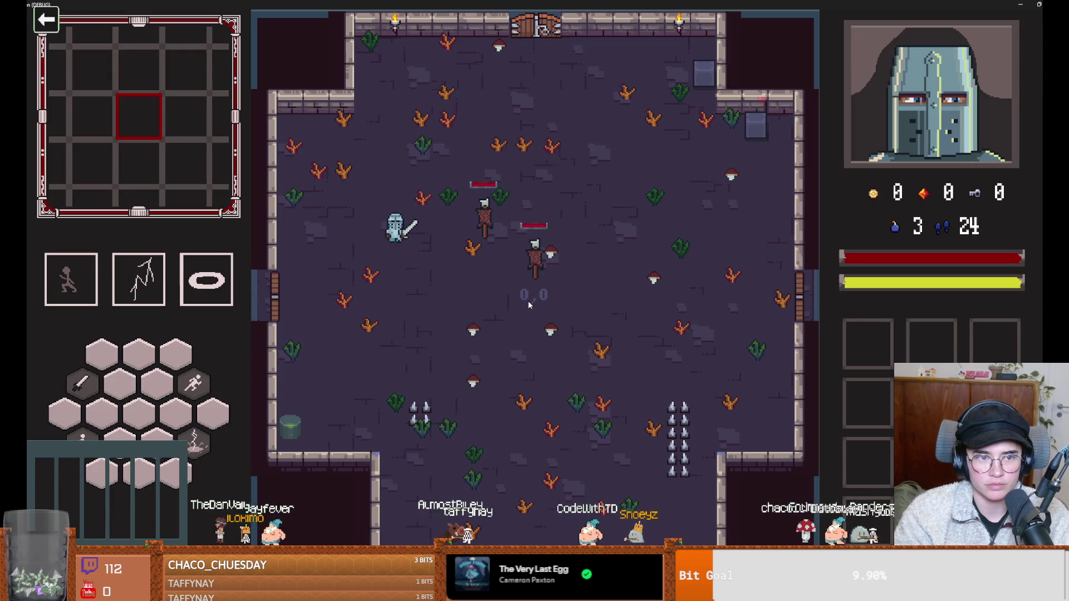
Walk the knight to the left door and choose Curie's Laboratory as the next room.
key("a")
key("s")
key("e")
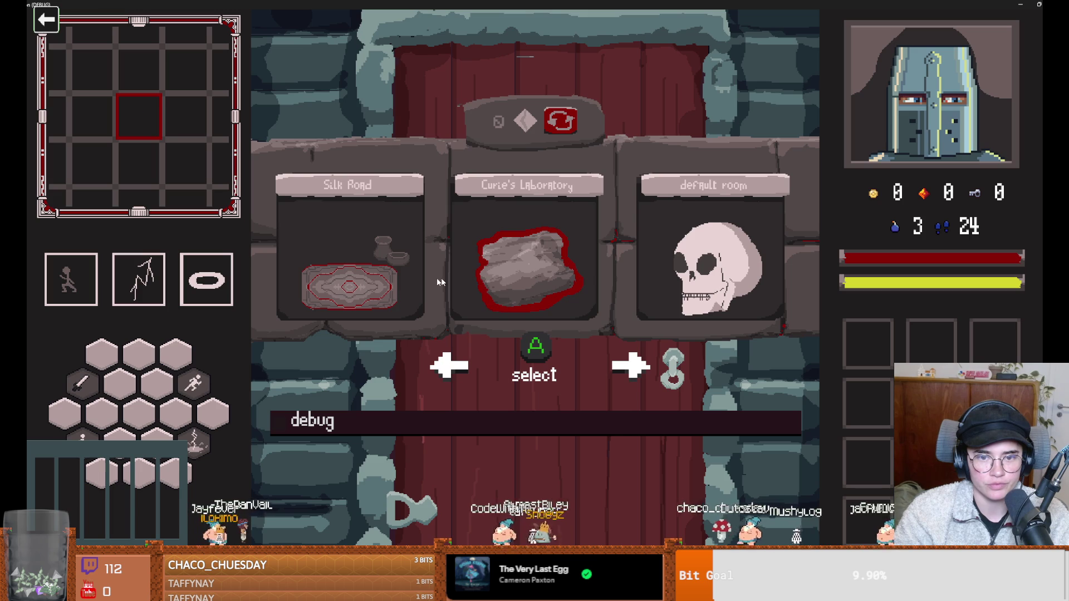
key("e")
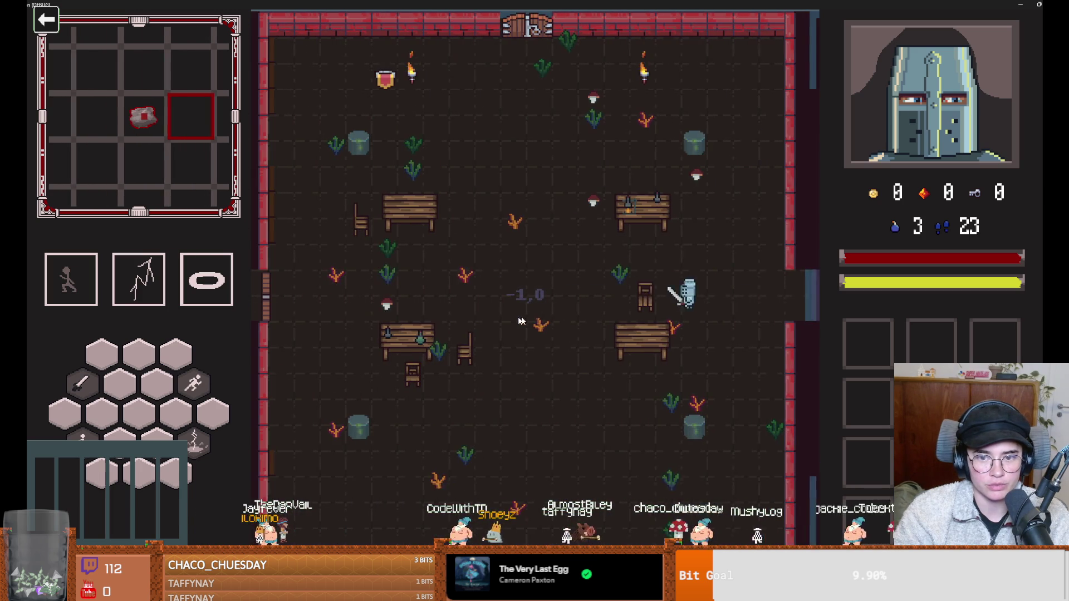
Get past the goblin to Marie and talk until her three radiation upgrade cards appear.
key("w")
key("a")
key("2")
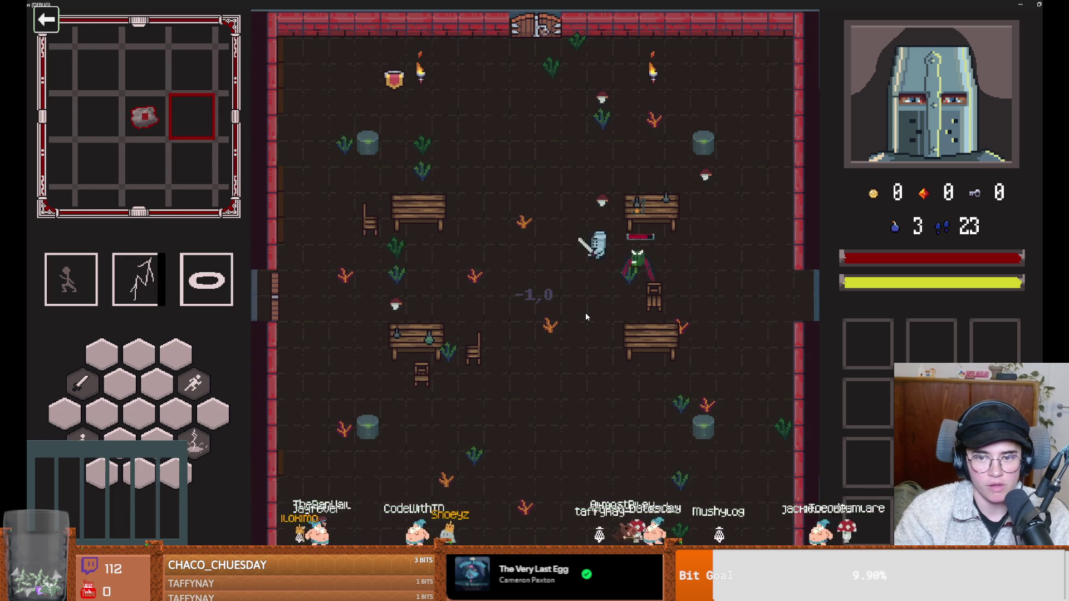
key("d")
key("a")
key("w")
key("e")
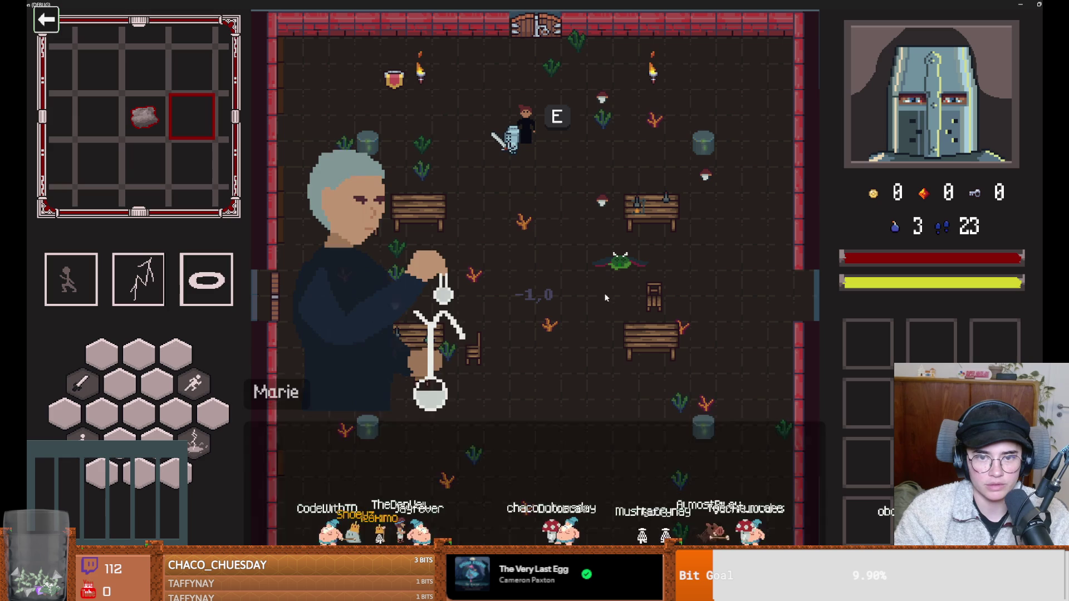
key("e")
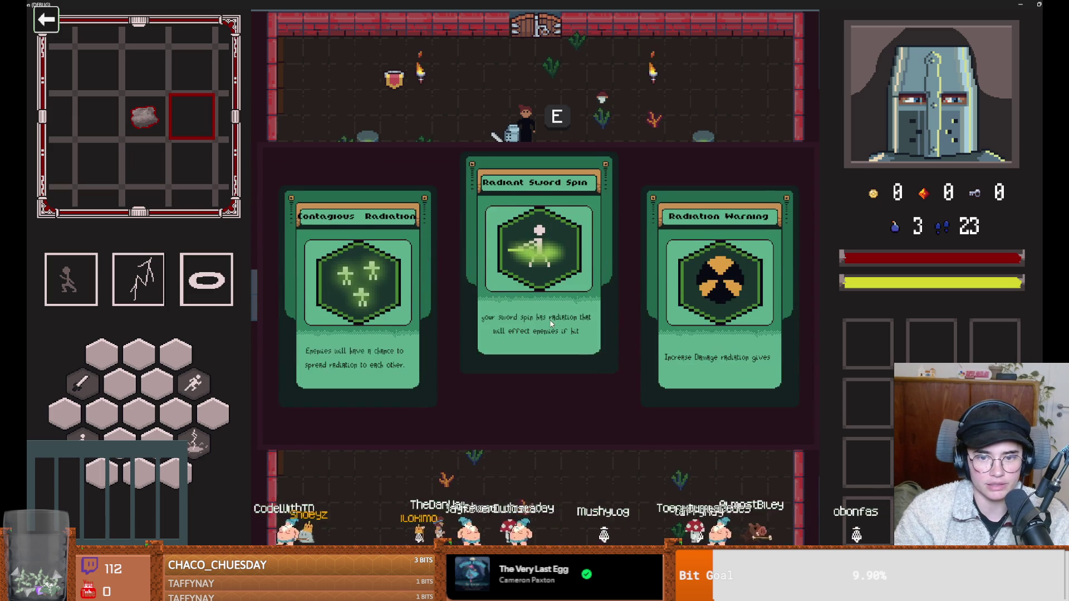
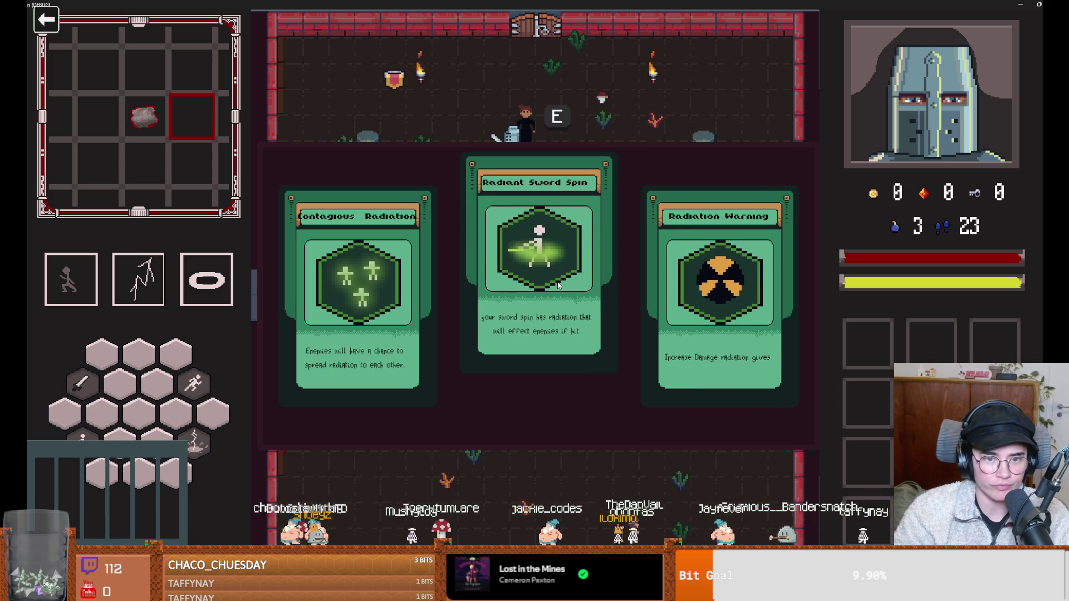
Take the Radiation Warning ability, then pick the Cauldron Room at the top door.
left_click(706, 296)
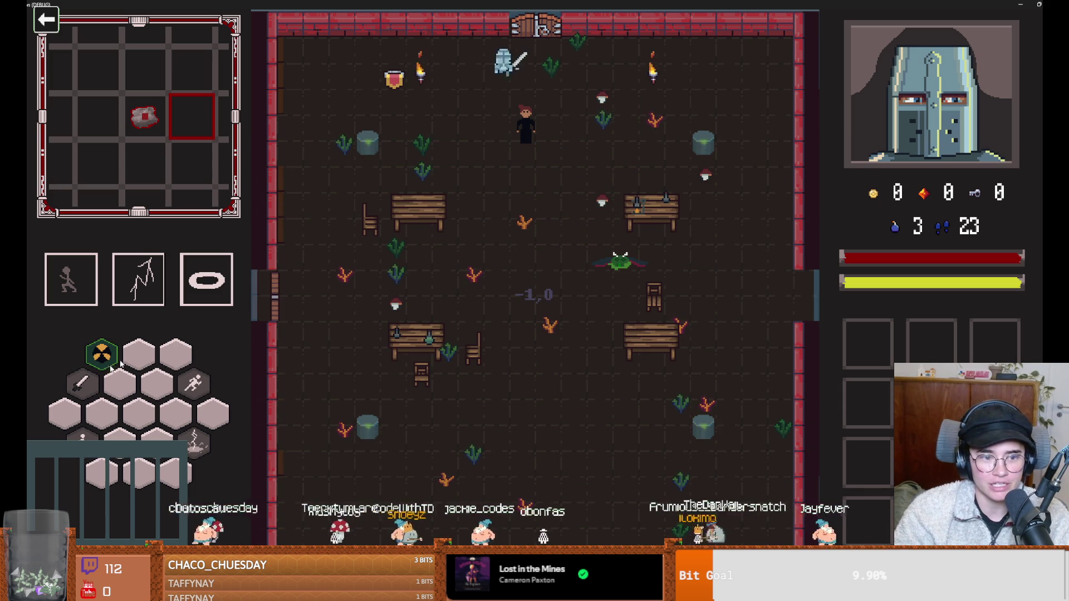
key("w")
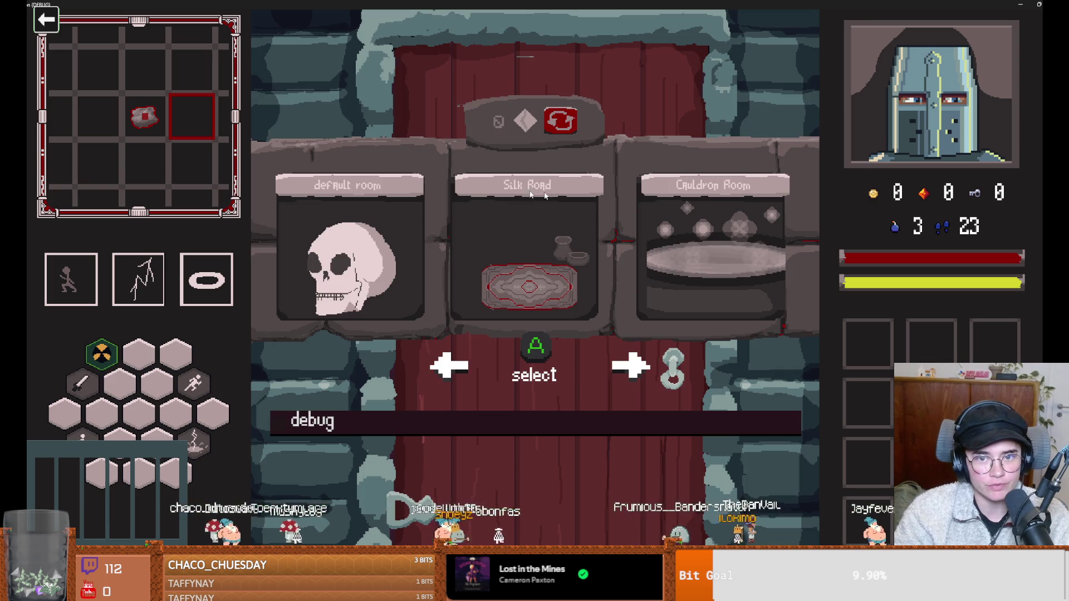
left_click(674, 257)
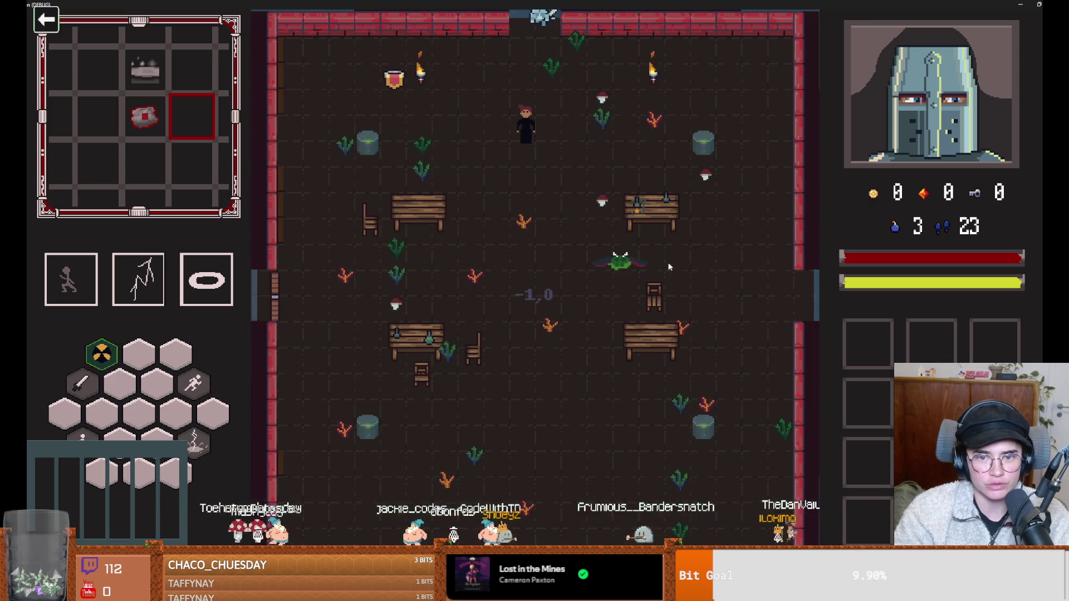
Smash the Cauldron Room's crates by running on_destroy_crates in the debug console.
key("a")
key("s")
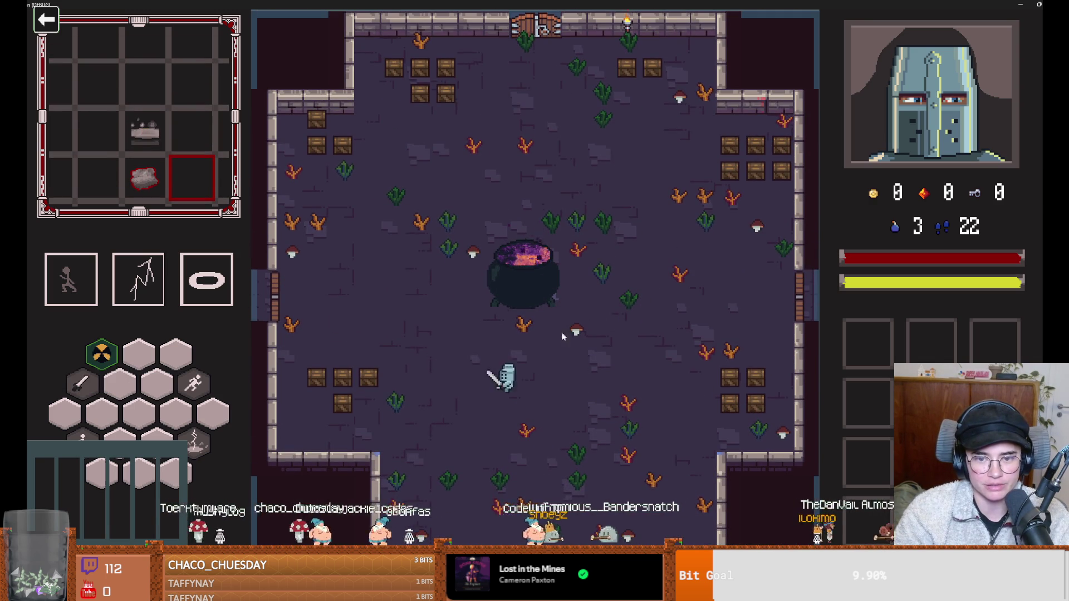
key("grave")
type("b")
key("BackSpace")
key("BackSpace")
key("BackSpace")
type("on")
key("Tab")
key("Return")
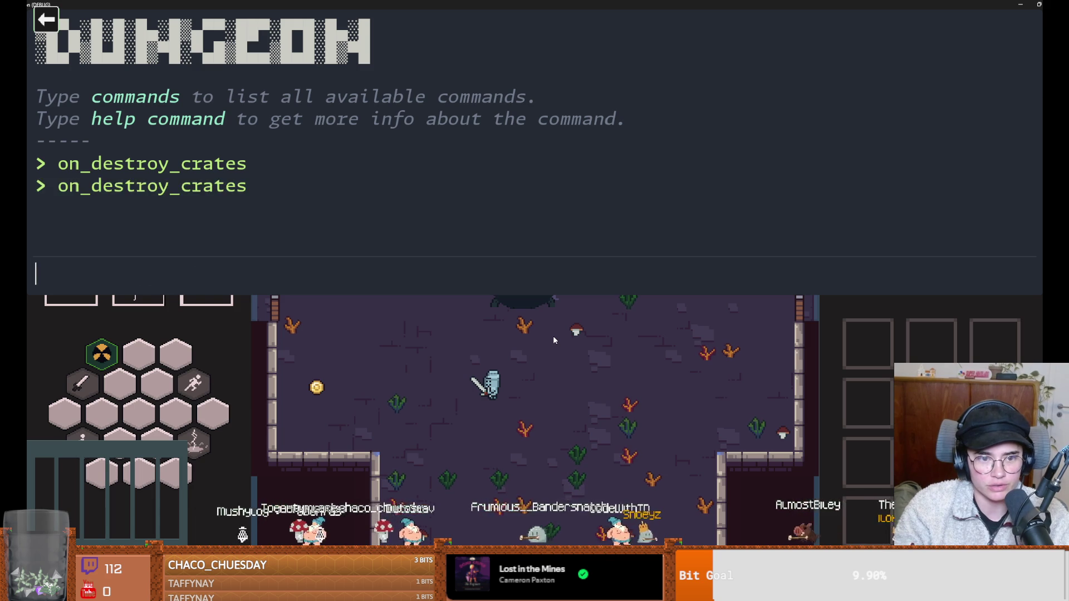
key("grave")
Walk and dash around the cauldron to pick up the coin and the key.
key("a")
key("w")
key("d")
left_click(490, 272)
key("s")
key("d")
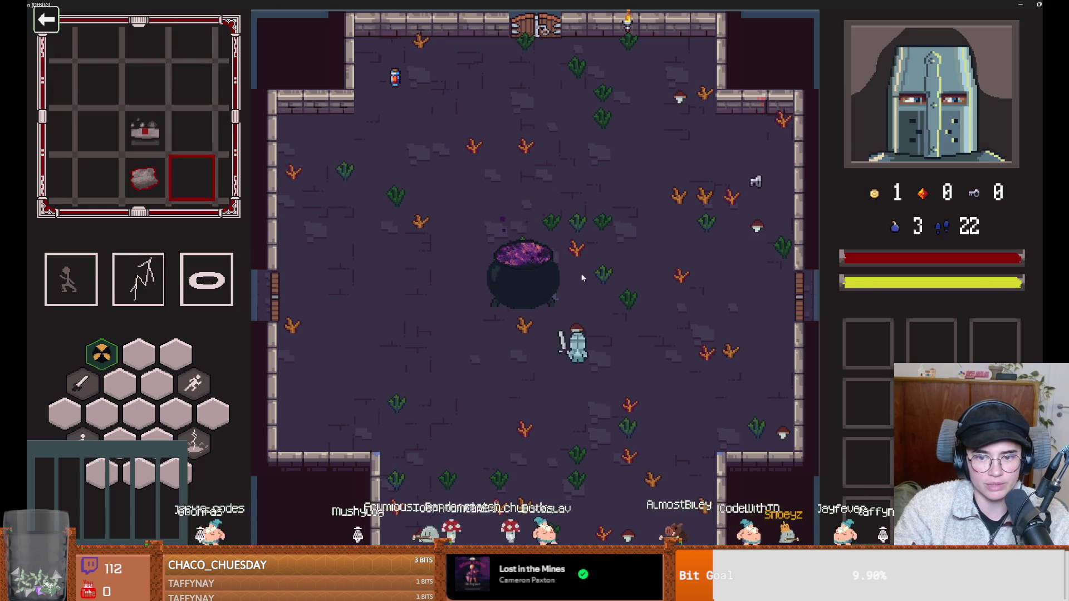
key("s")
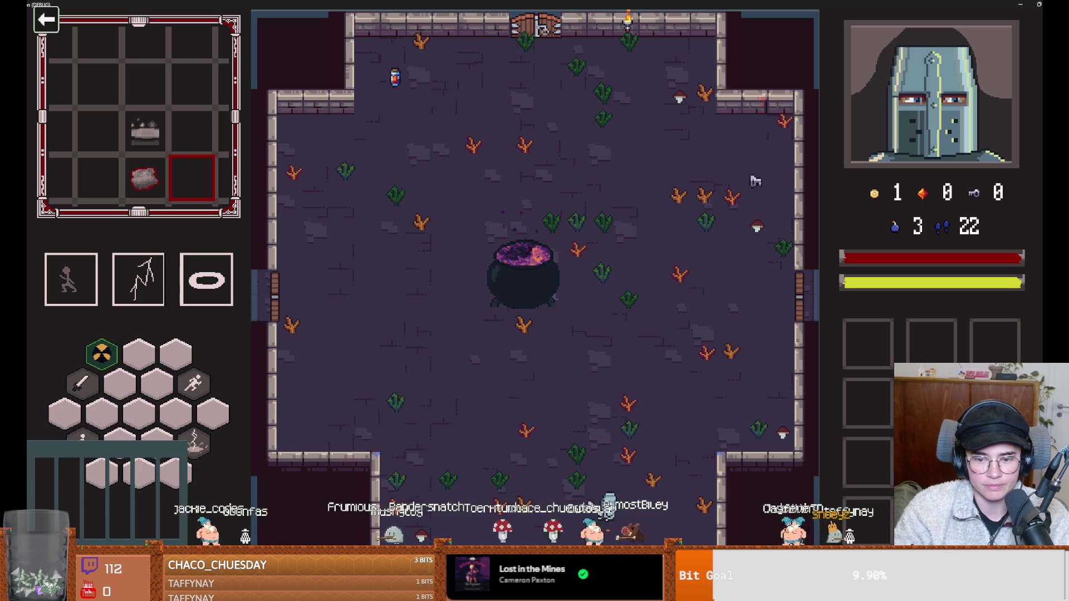
key("d")
key("w")
key("space")
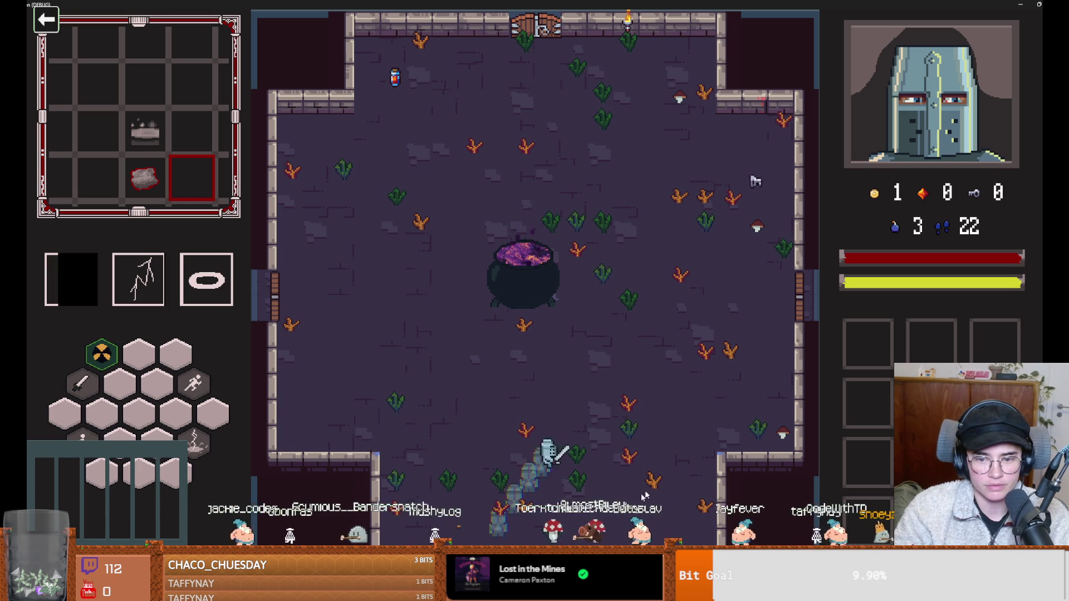
key("d")
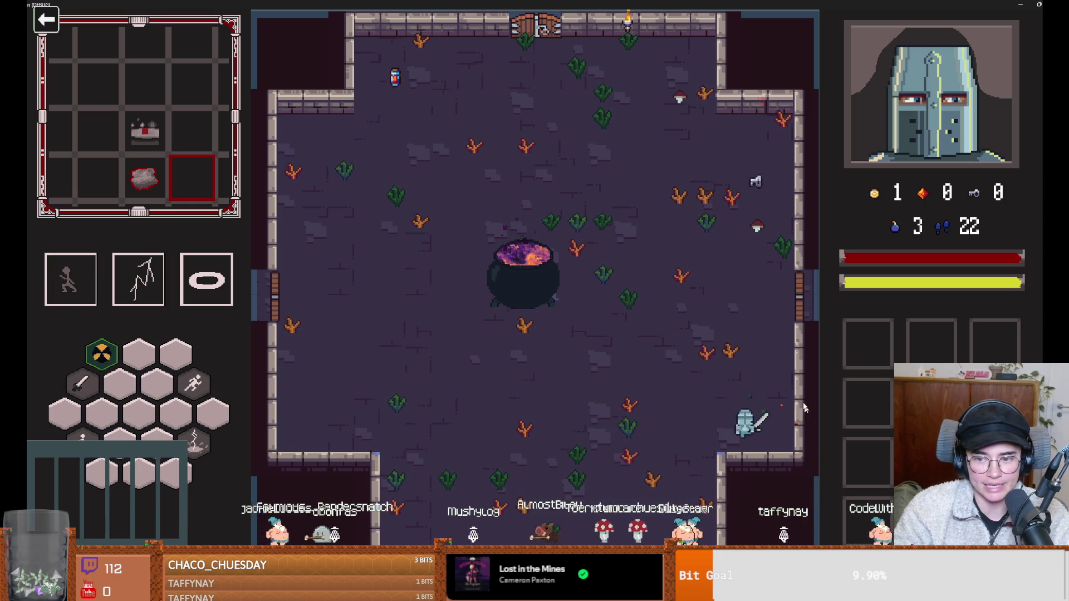
key("w")
key("space")
key("a")
key("s")
key("space")
key("d")
key("w")
key("space")
Walk the knight across the room to the east door.
key("w")
key("a")
key("s")
key("d")
key("s")
key("d")
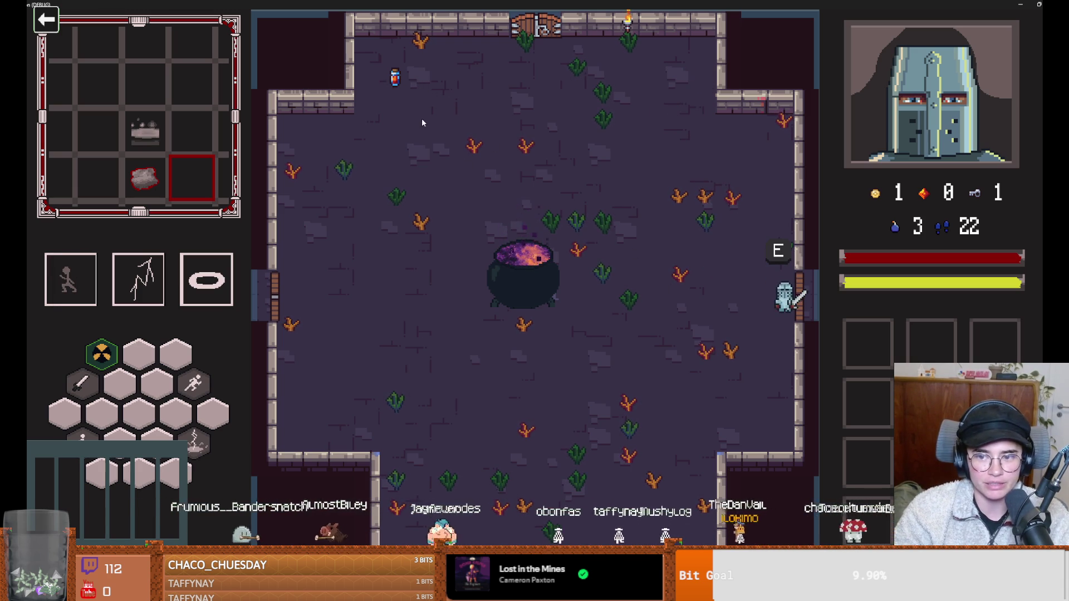
Enter the default room and break its crates with the recalled on_destroy_crates command.
key("e")
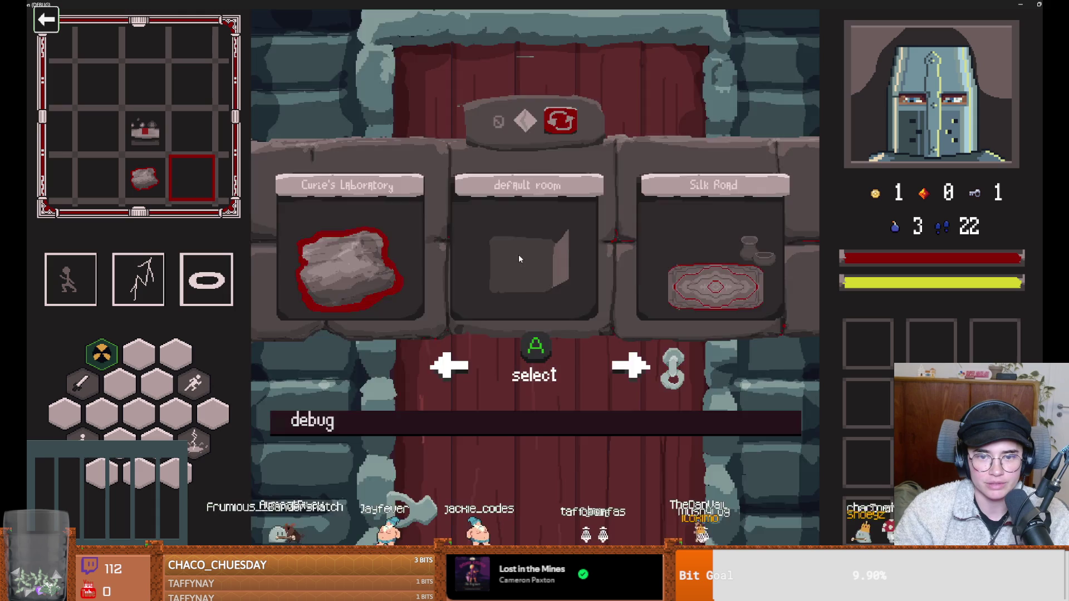
left_click(519, 255)
key("grave")
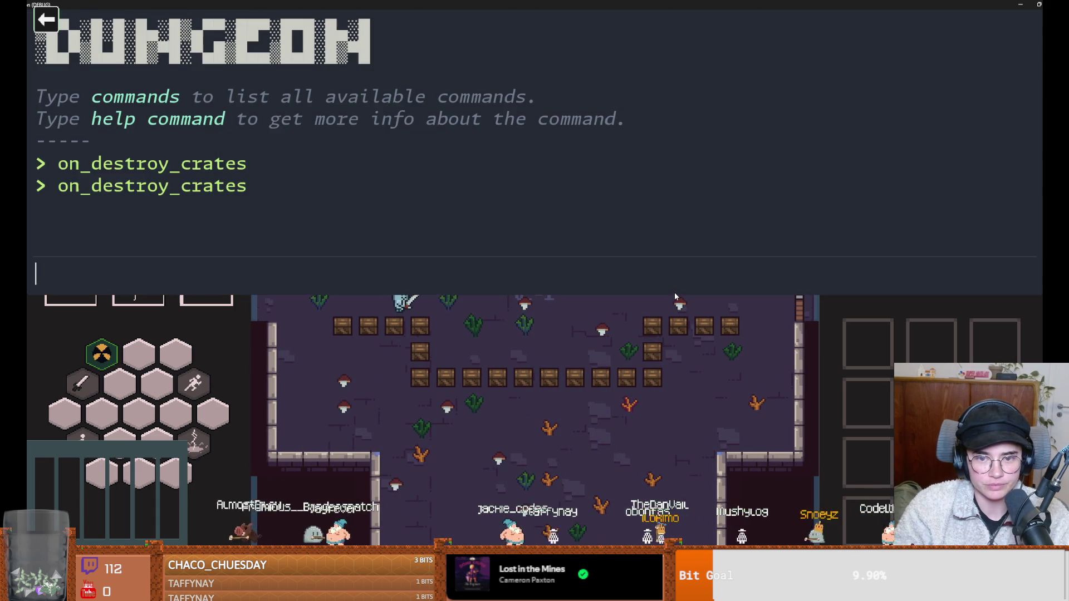
key("Up")
key("Return")
type("b")
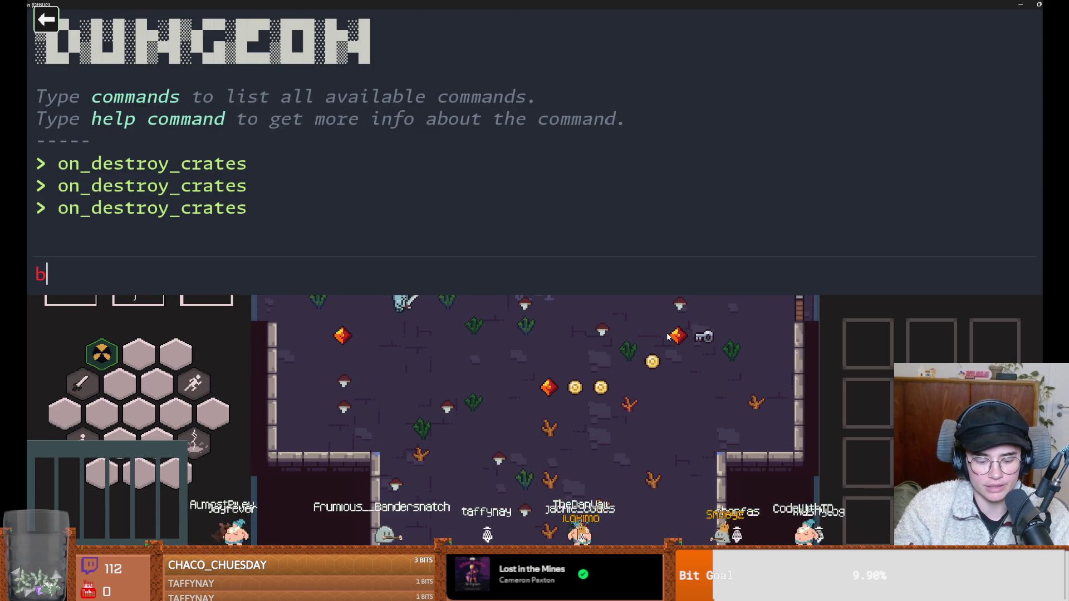
key("grave")
Pick up the gem and coins in the lower part of the default room.
key("a")
key("s")
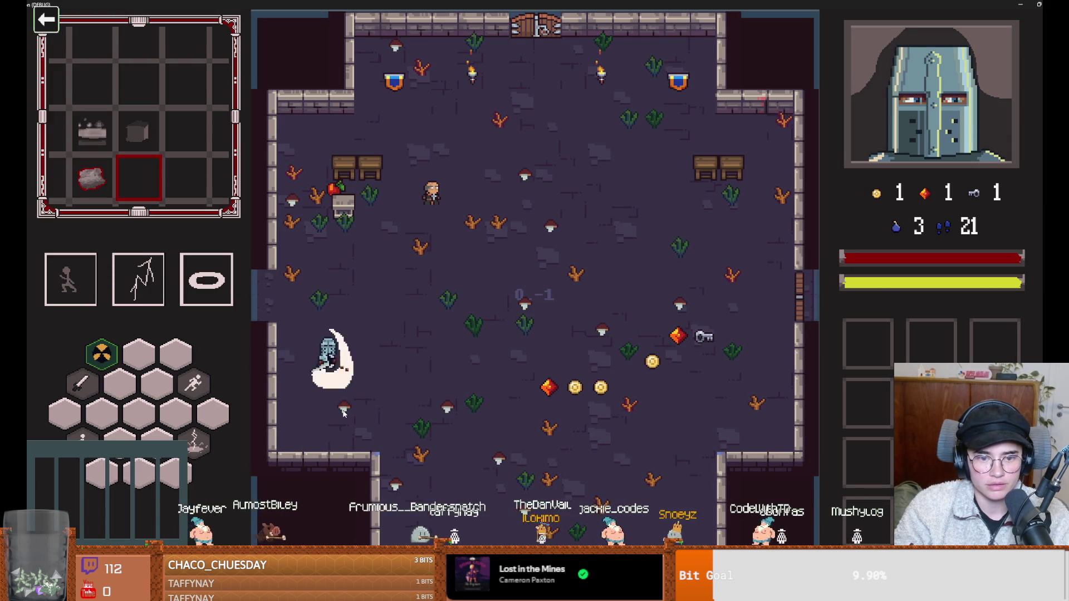
key("d")
key("s")
left_click(472, 423)
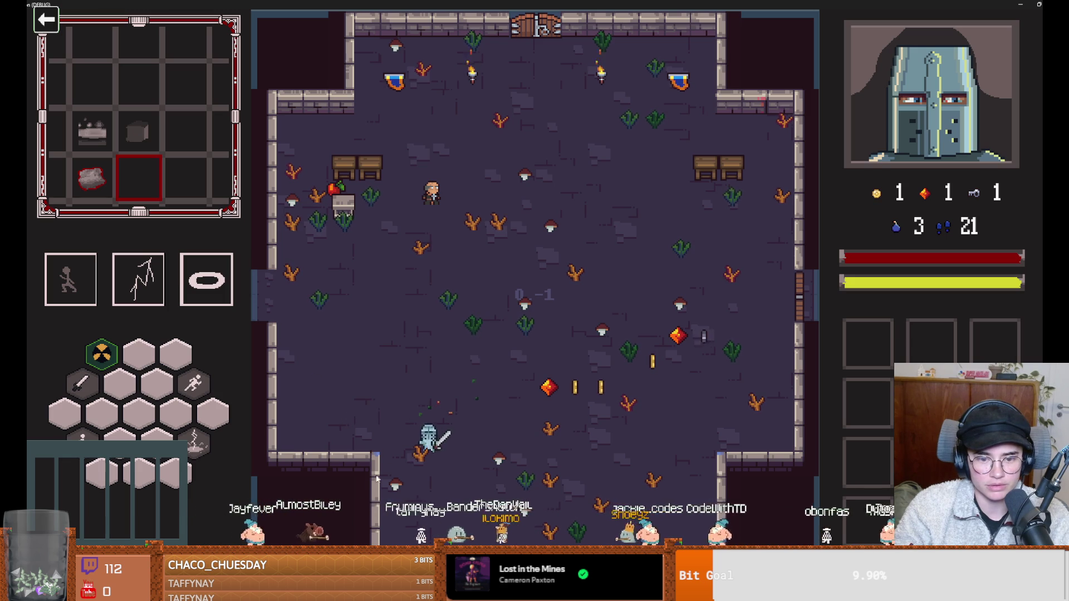
key("d")
key("s")
key("w")
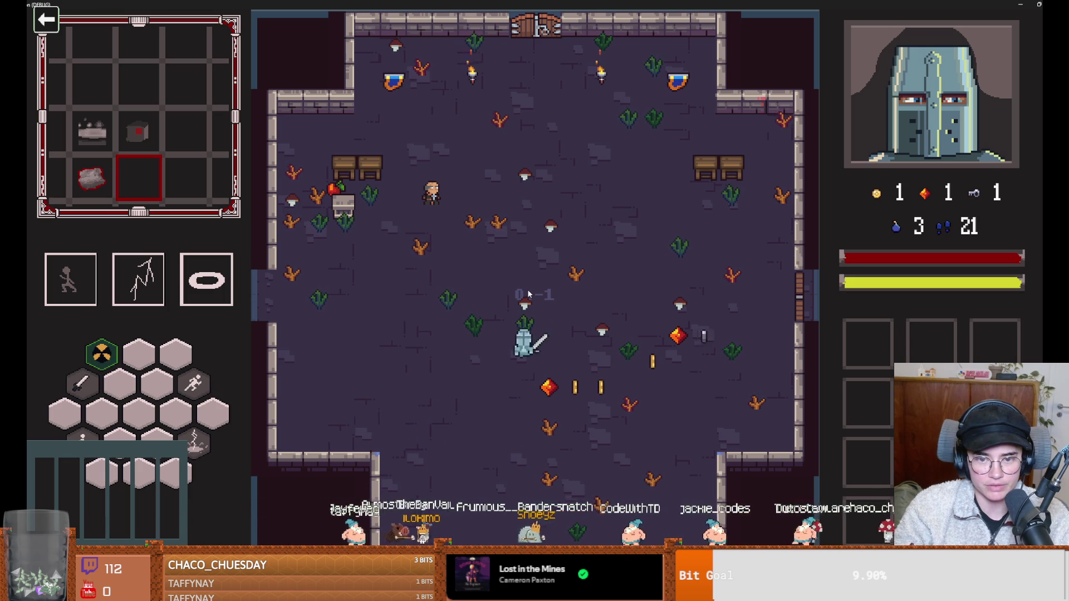
key("d")
key("s")
Collect the remaining gem, coin and key, and smash the two tables at left.
key("w")
key("a")
key("a")
key("d")
key("space")
key("s")
key("w")
key("a")
left_click(538, 187)
key("a")
left_click(339, 217)
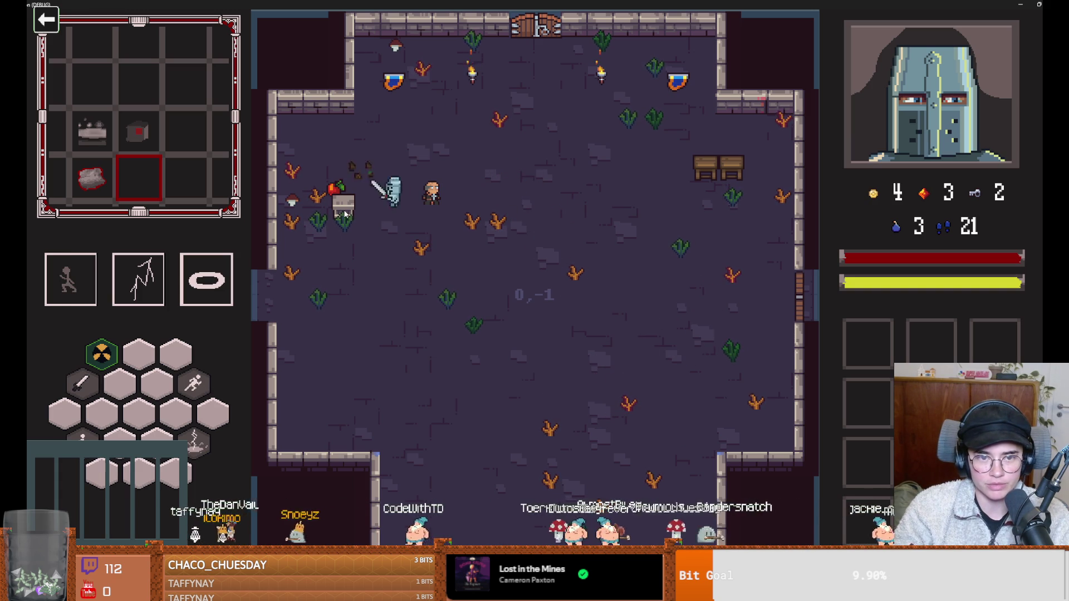
Finish sweeping the room to 4 coins, 3 gems and 2 keys, then return to the editor.
key("a")
left_click(315, 238)
key("s")
key("d")
key("space")
key("space")
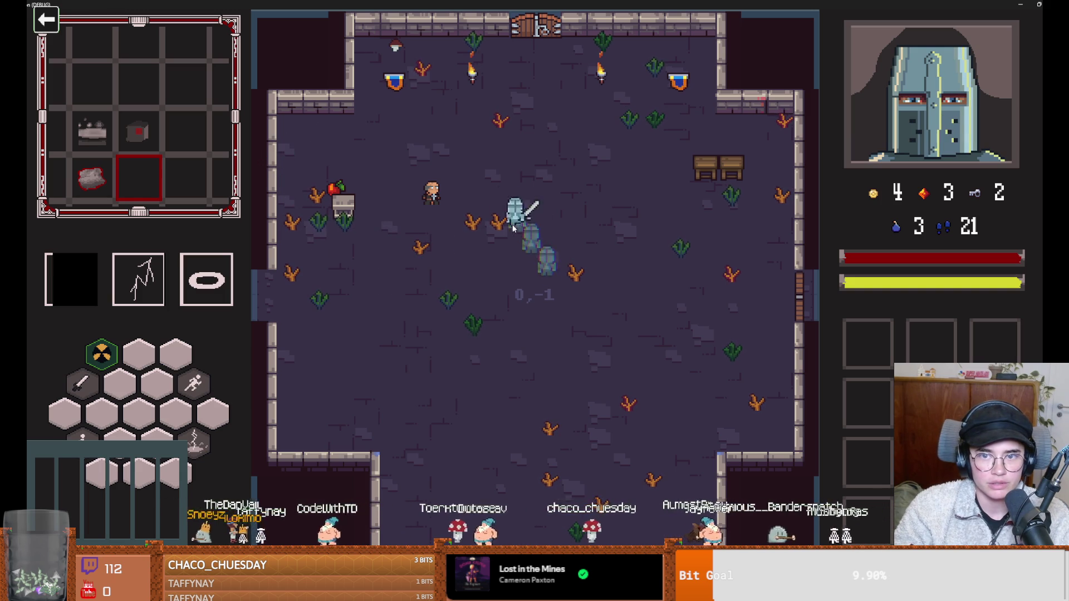
key("w")
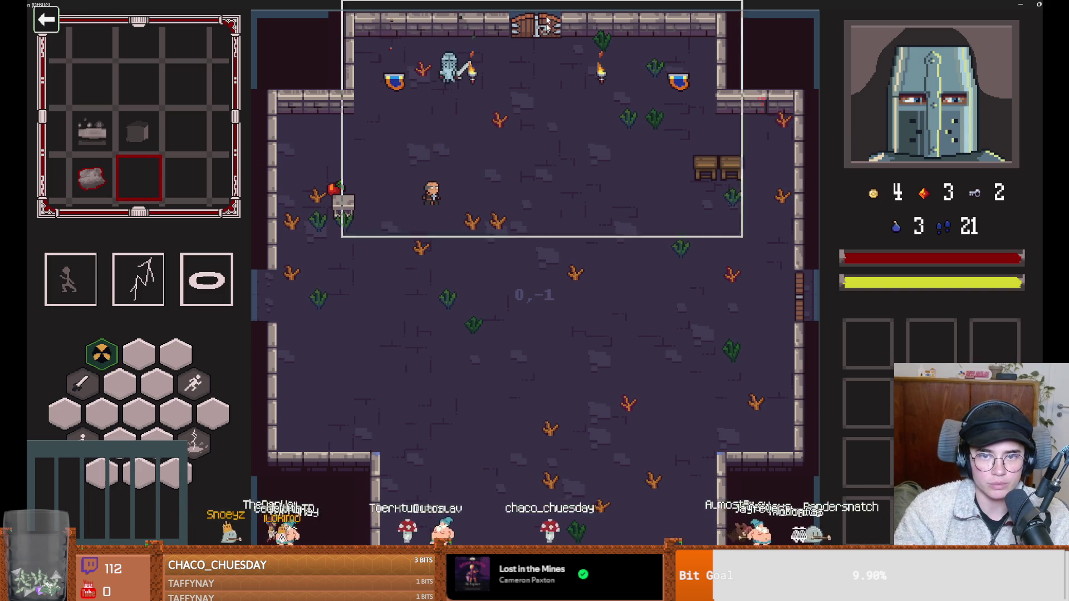
key("alt+Tab")
double_click(104, 411)
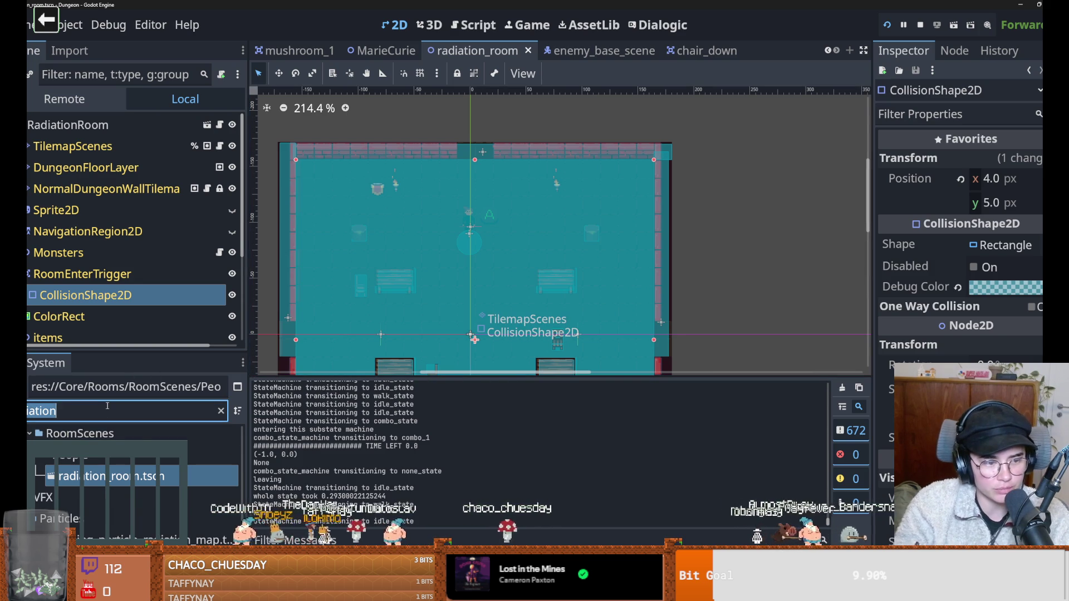
Filter the FileSystem for 'mush' and open MushroomLoot.tres.
type("mon")
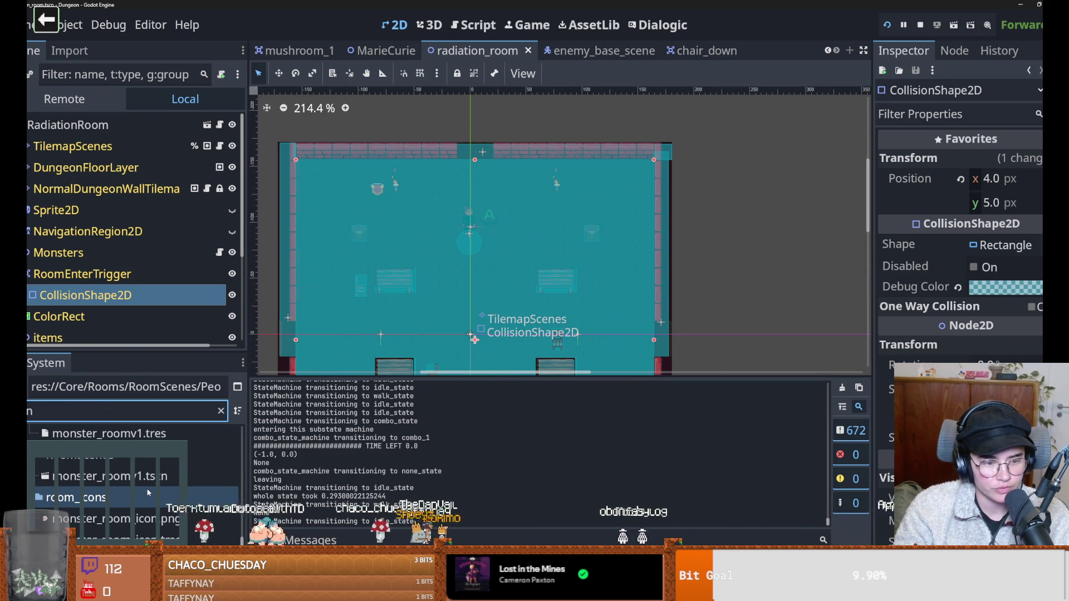
key("BackSpace")
key("BackSpace")
key("BackSpace")
type("mush")
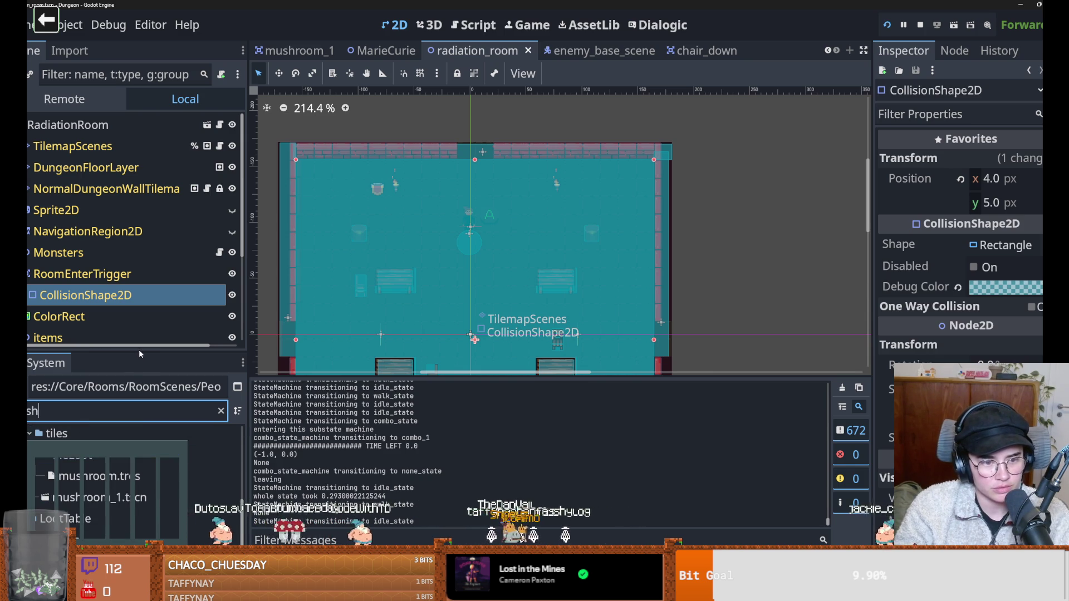
left_click(94, 476)
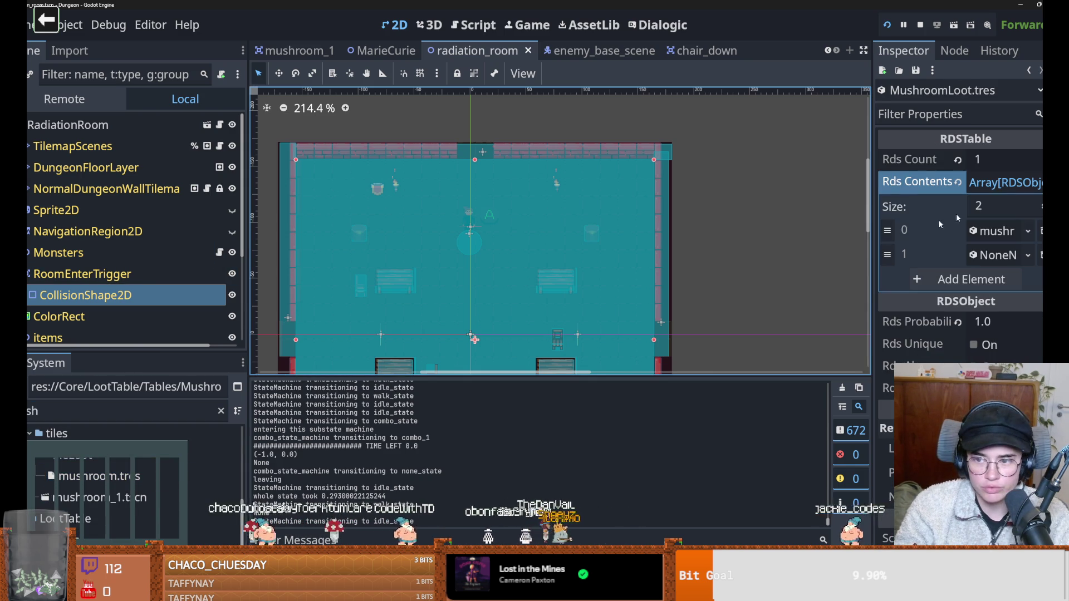
Set the Mushroom entry's Rds Prob to 10.0, then save and relaunch the game.
left_click(983, 256)
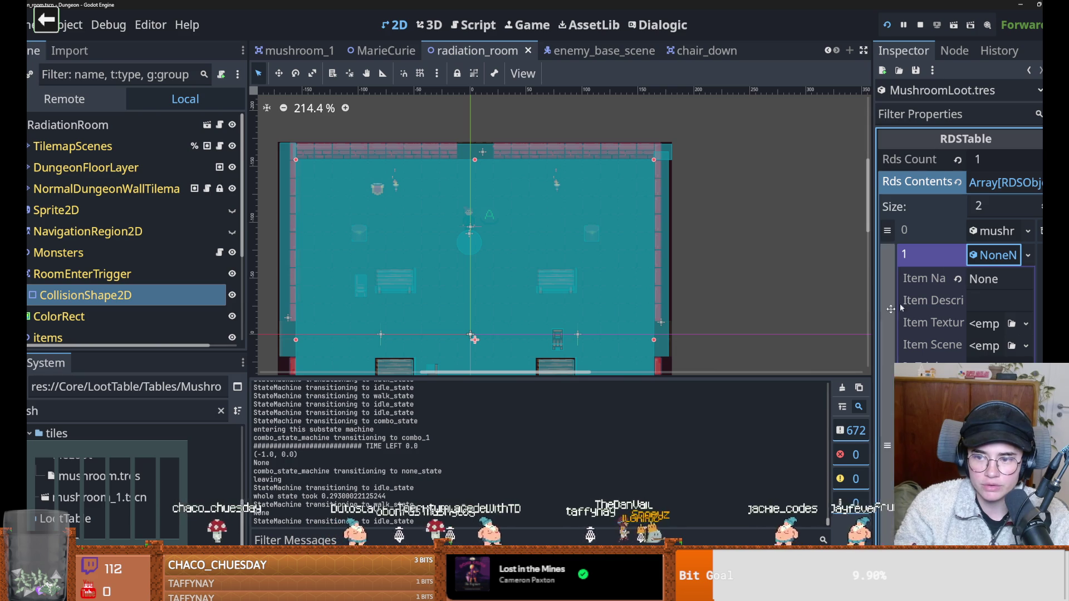
left_click(983, 232)
scroll(957, 250, "down", 4)
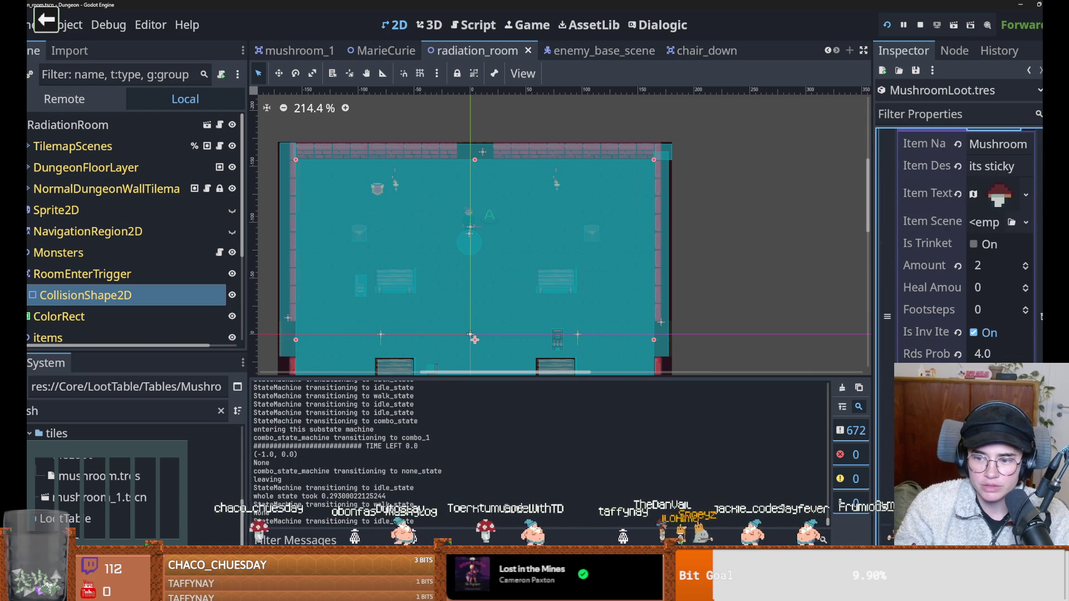
left_click(992, 359)
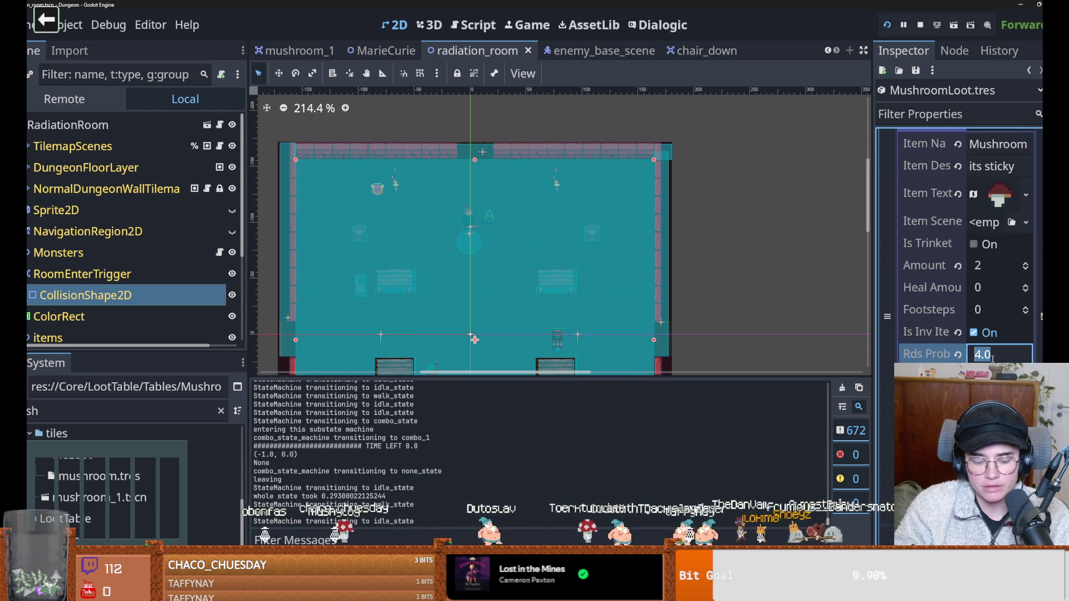
type("10")
key("Return")
key("F5")
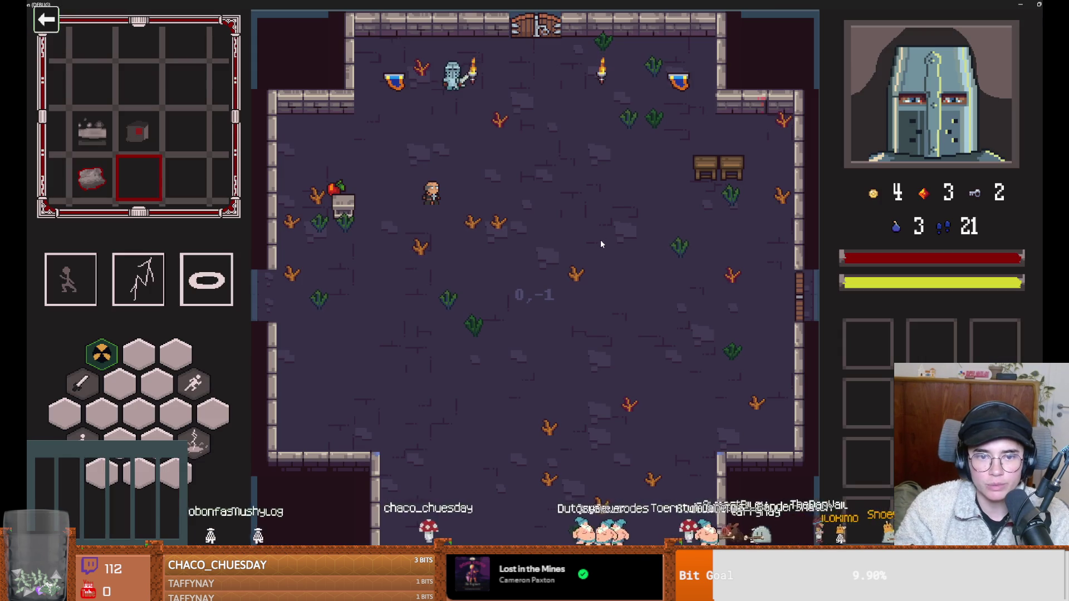
left_click(599, 241)
key("space")
Enter Curie's Laboratory through the east door.
key("d")
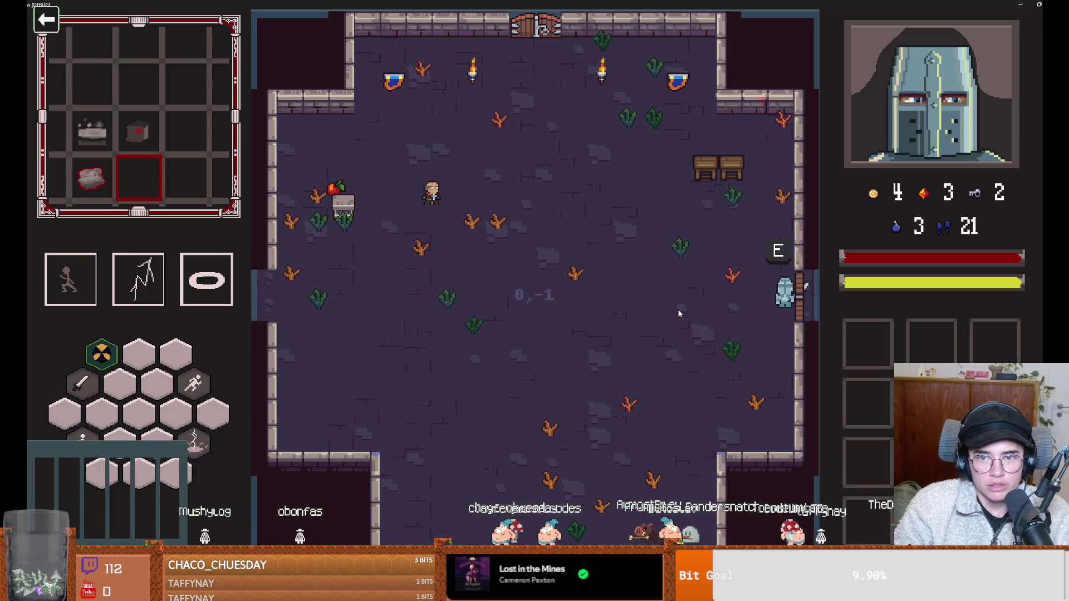
key("e")
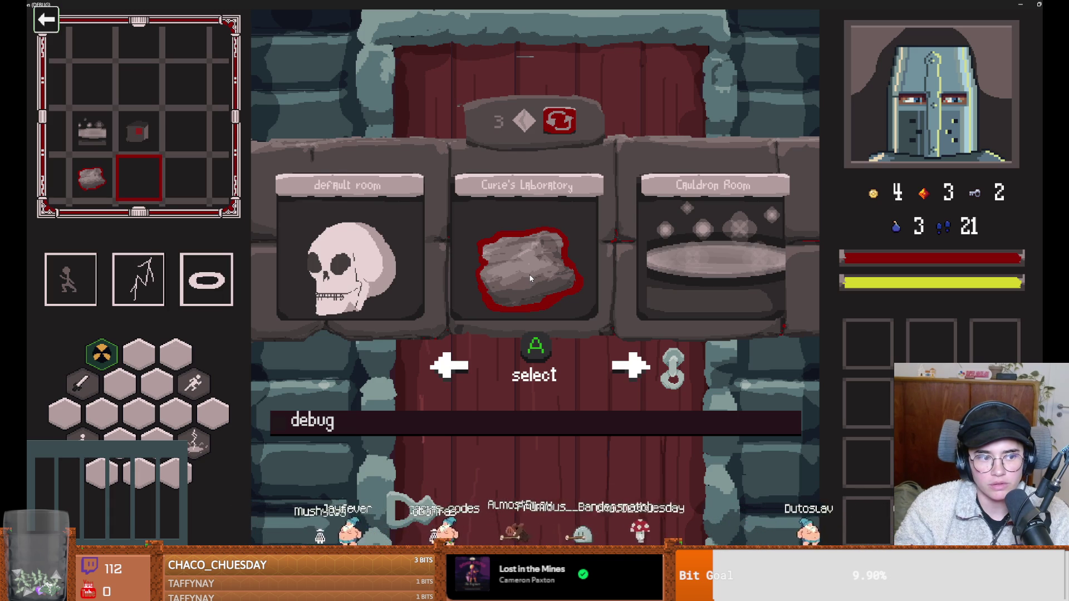
left_click(530, 278)
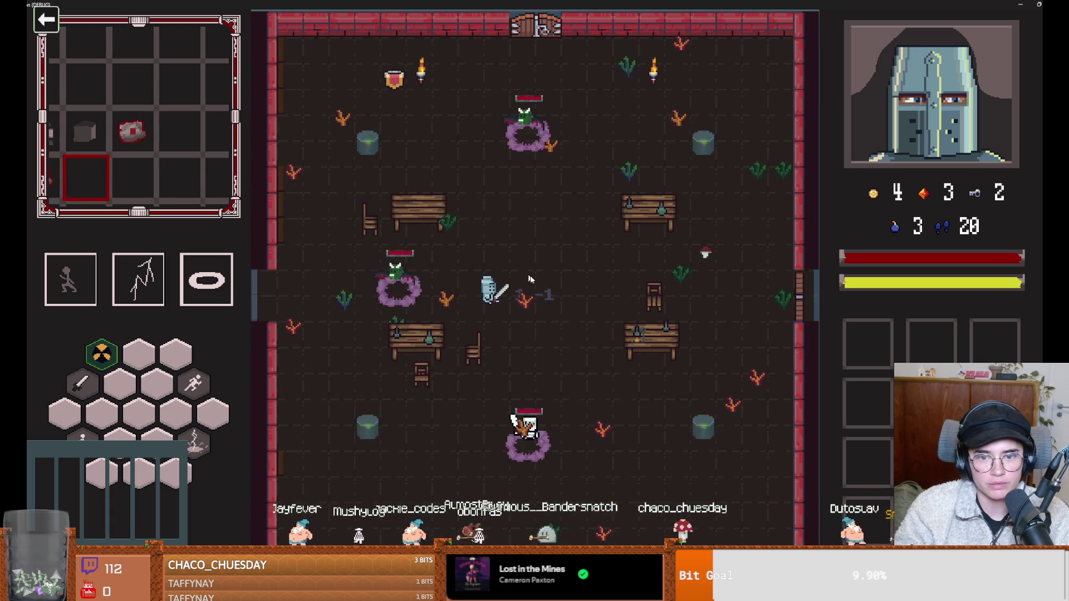
Kill the bats with lightning strikes, the ring ability and sword slashes.
key("q")
left_click(387, 289)
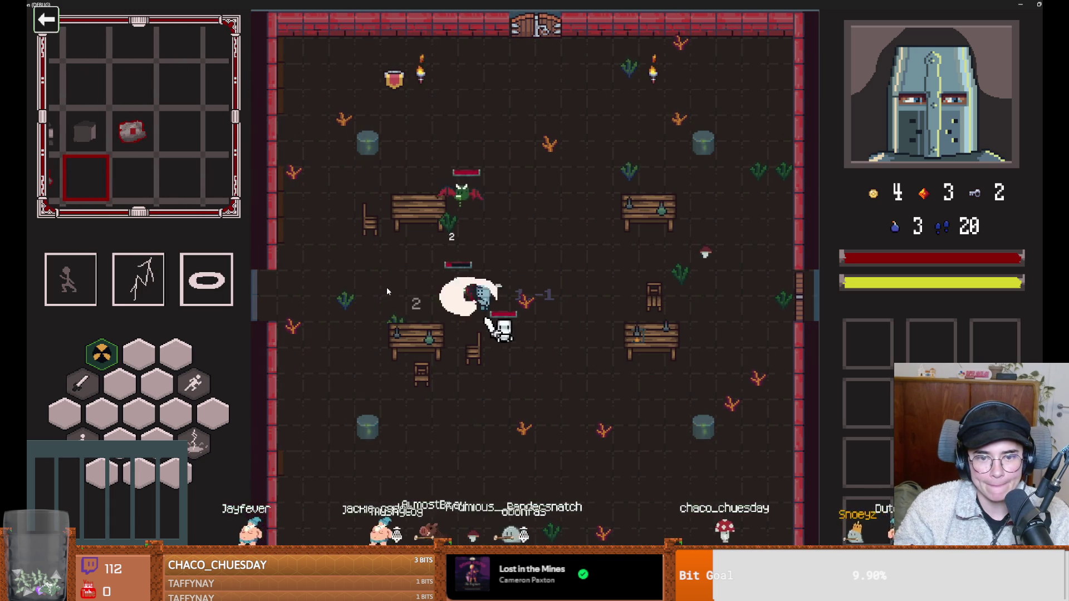
key("q")
key("space")
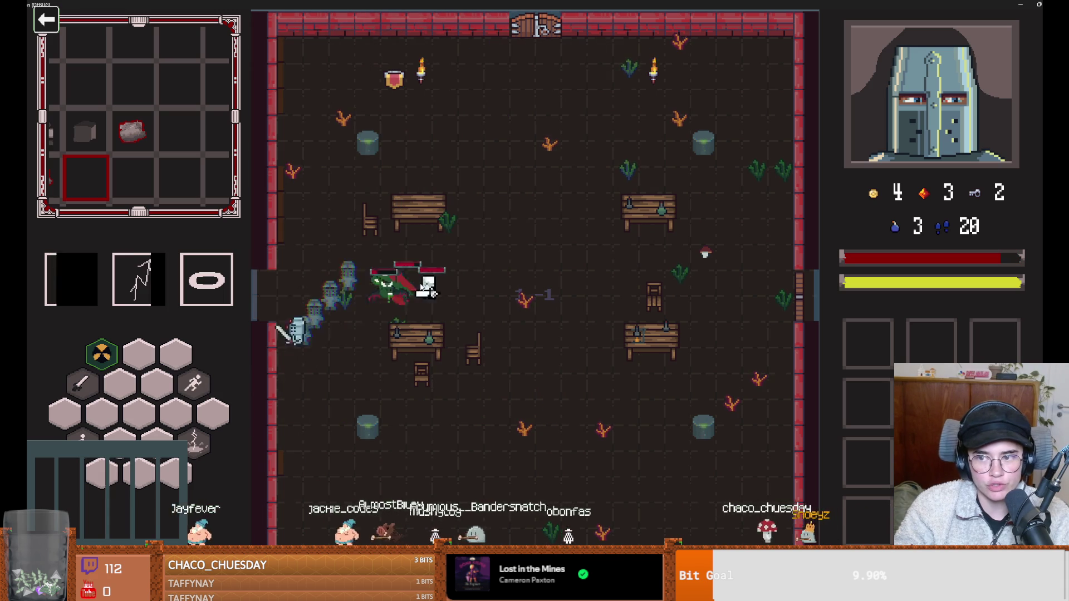
key("e")
key("space")
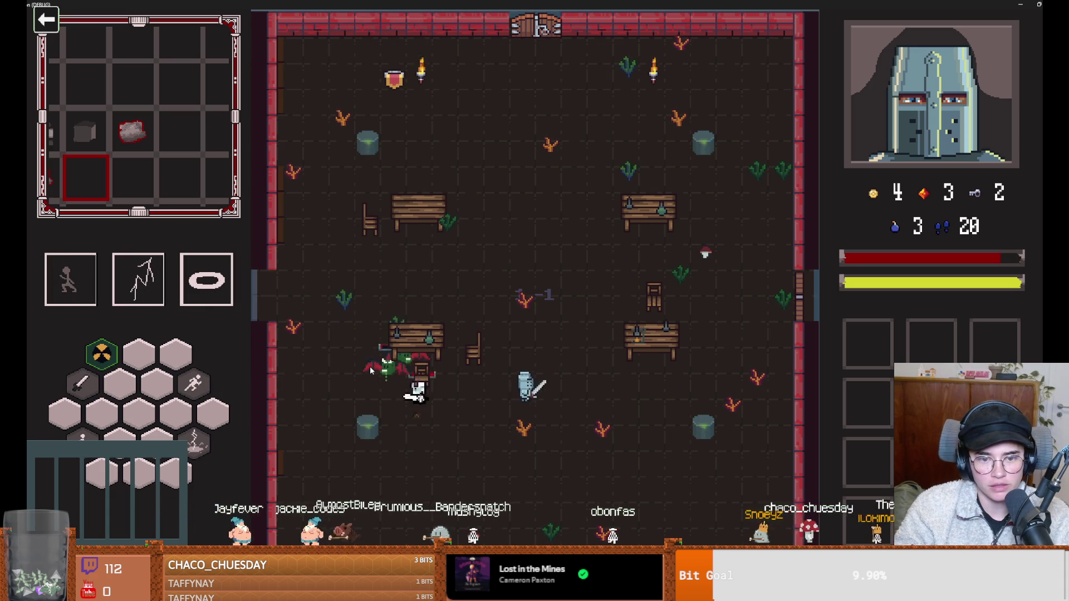
left_click(366, 366)
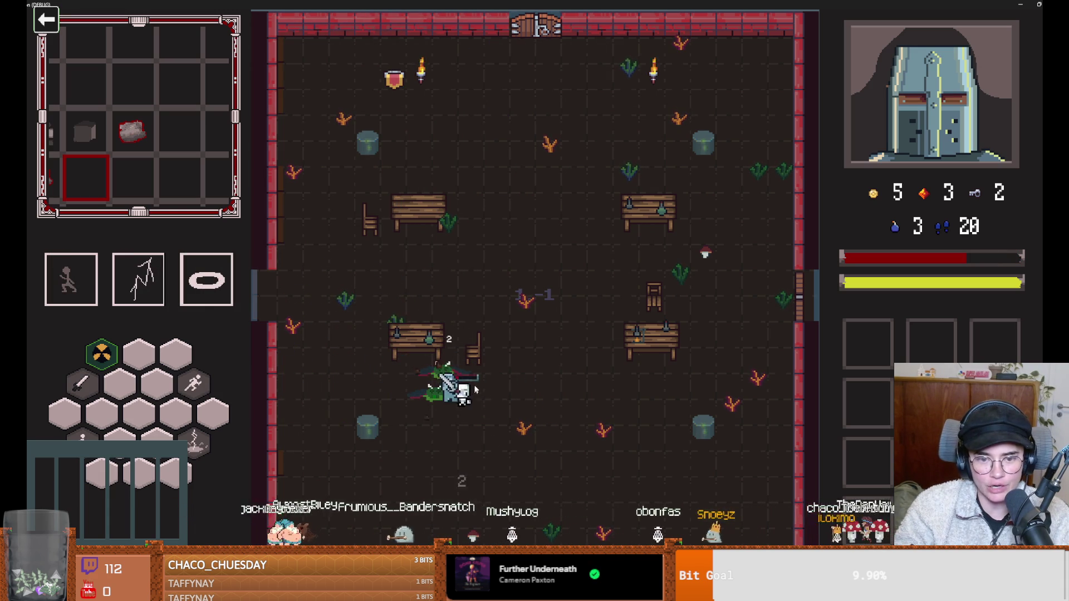
key("q")
key("space")
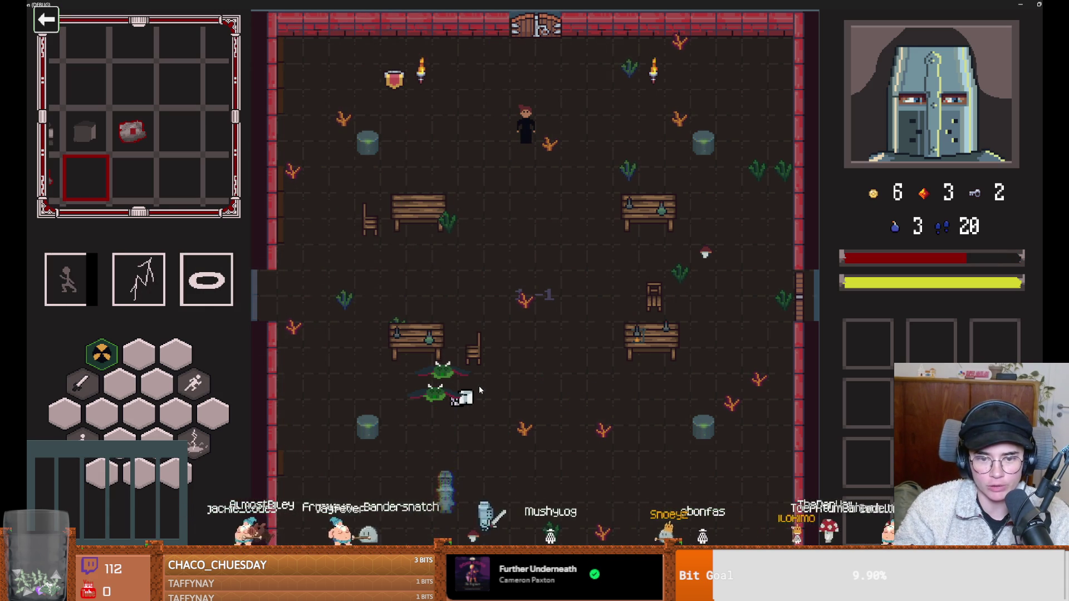
key("space")
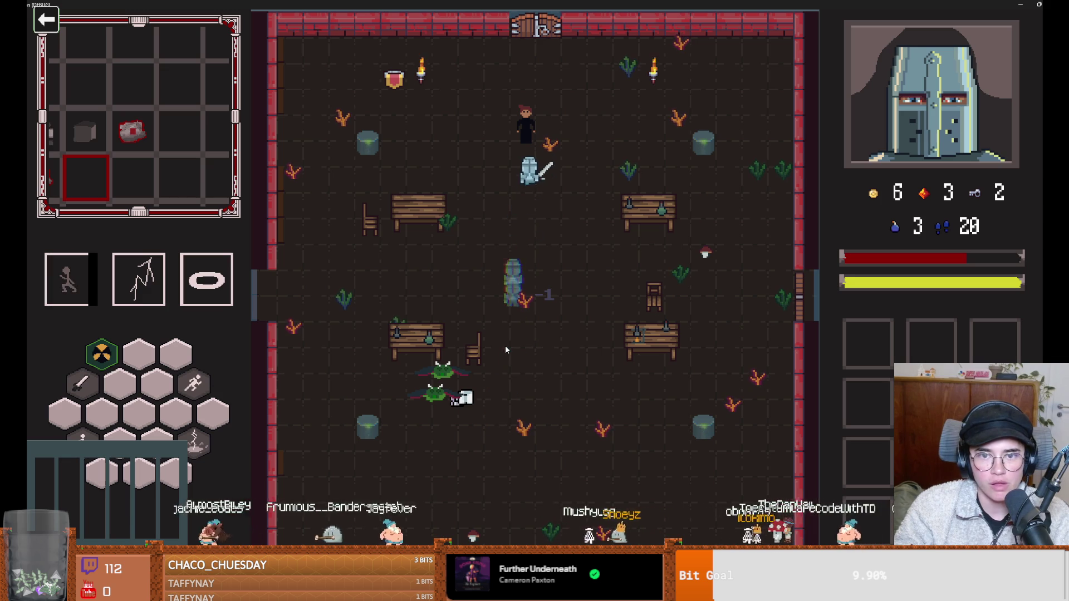
Take Marie's Radiant Hit upgrade and walk out the bottom door.
key("e")
left_click(429, 409)
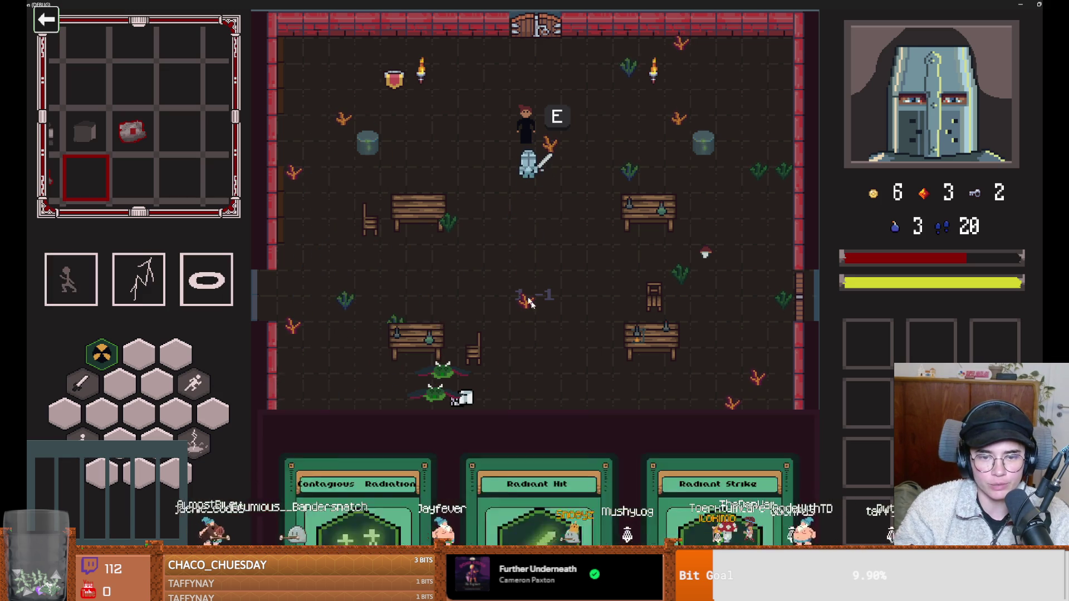
left_click(543, 276)
key("s")
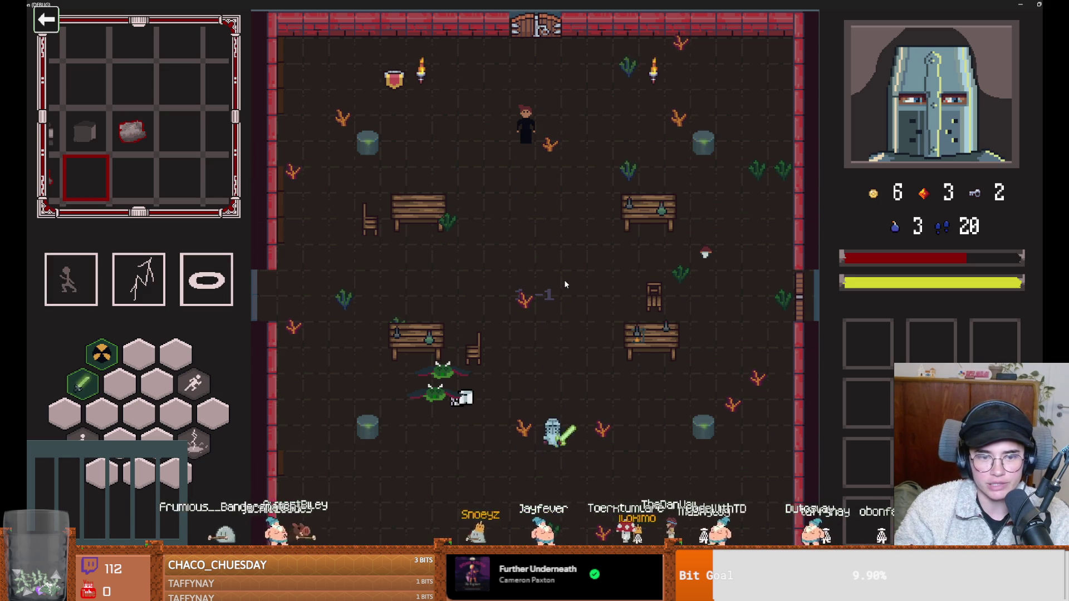
key("F1")
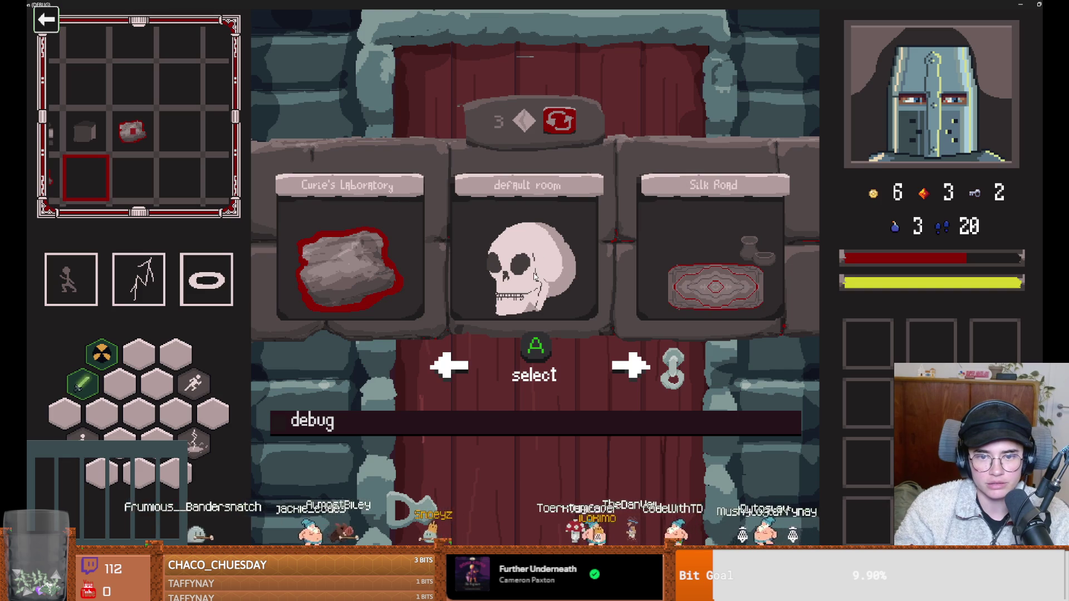
Enter the default room, fight the goblin, and break the red plants and mushrooms.
left_click(513, 269)
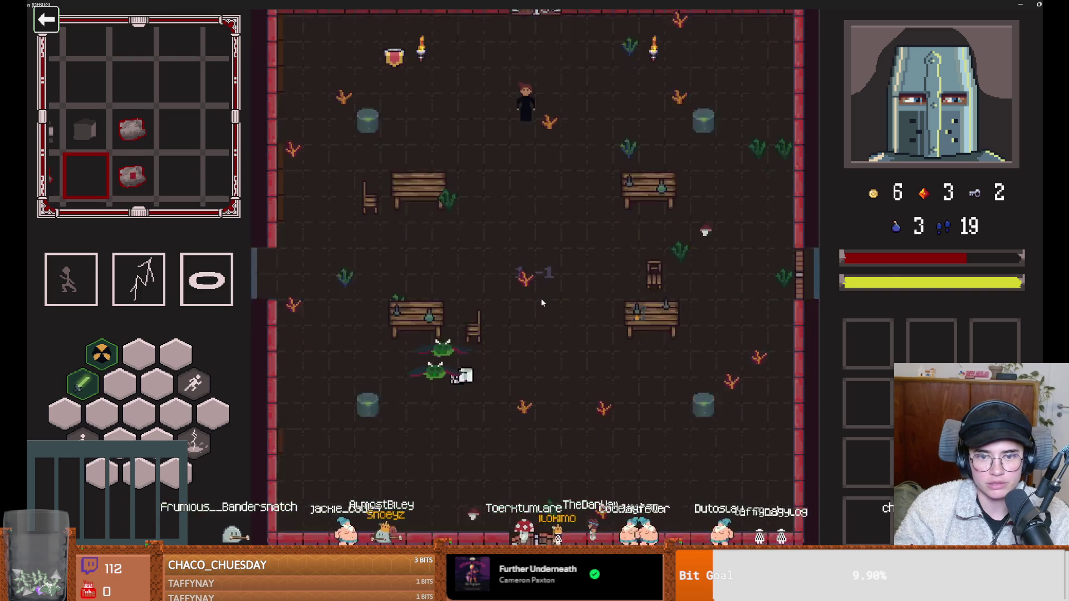
key("s")
key("s")
key("d")
left_click(687, 286)
key("a")
key("space")
key("s")
key("s")
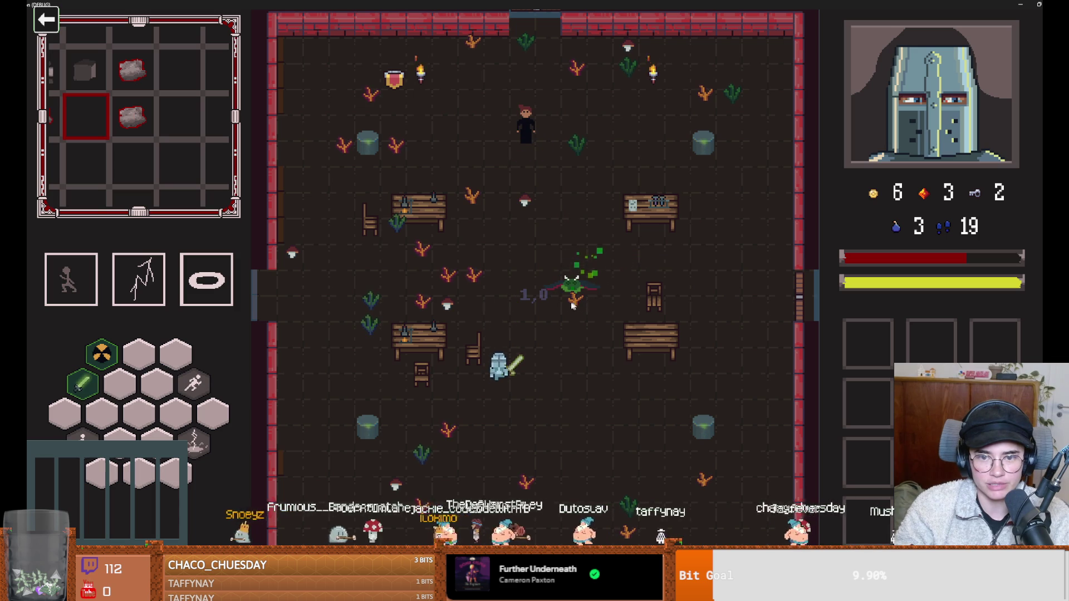
left_click(483, 303)
key("a")
left_click(534, 190)
key("Tab")
key("Tab")
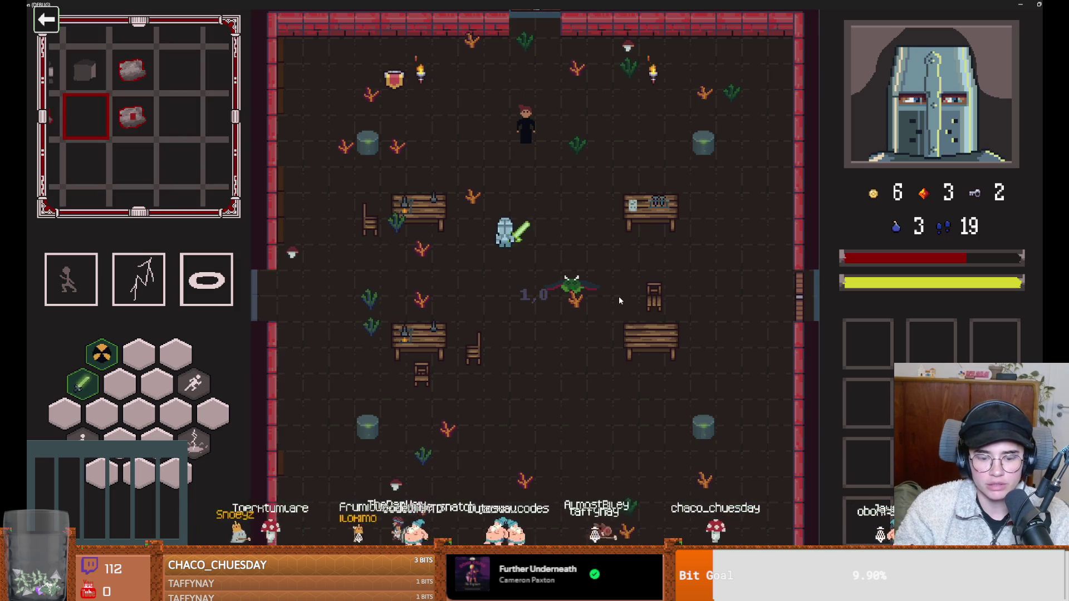
key("Tab")
key("Tab")
key("a")
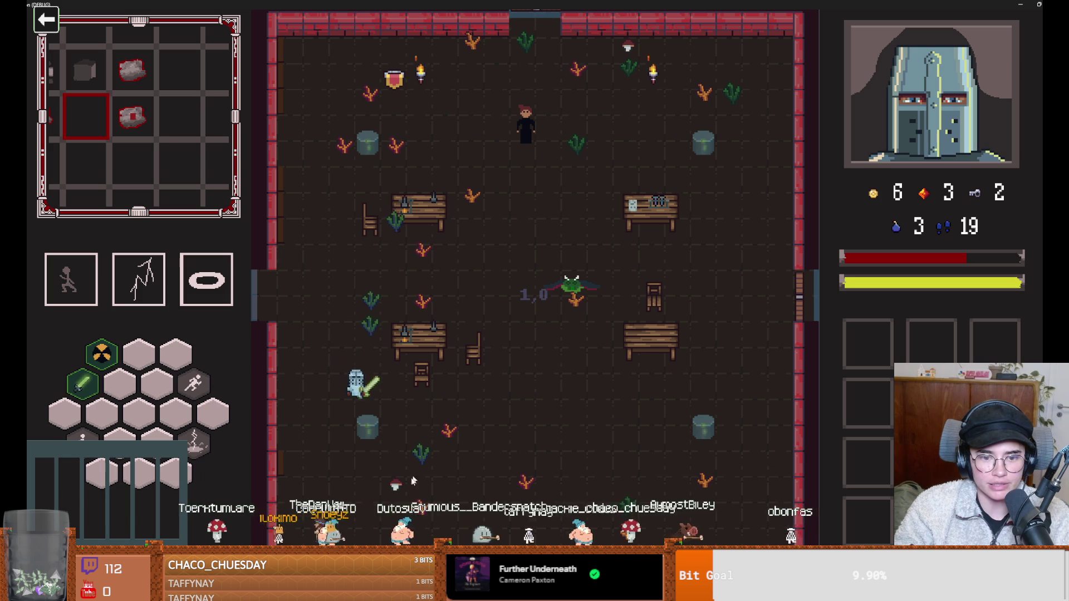
Talk to Marie and take the Contagious Radiation upgrade.
key("space")
key("w")
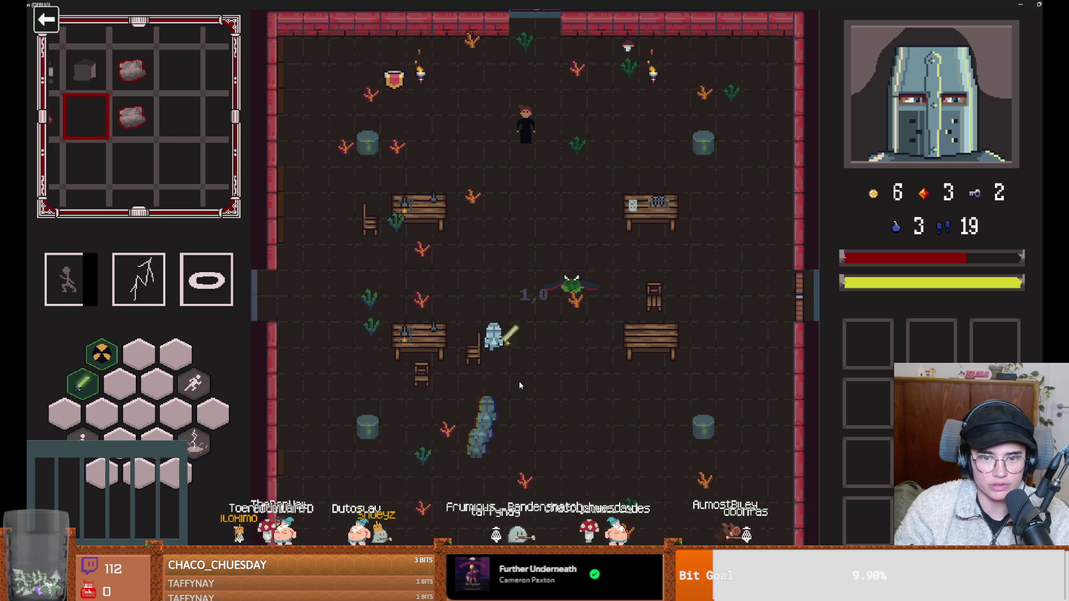
key("w")
key("e")
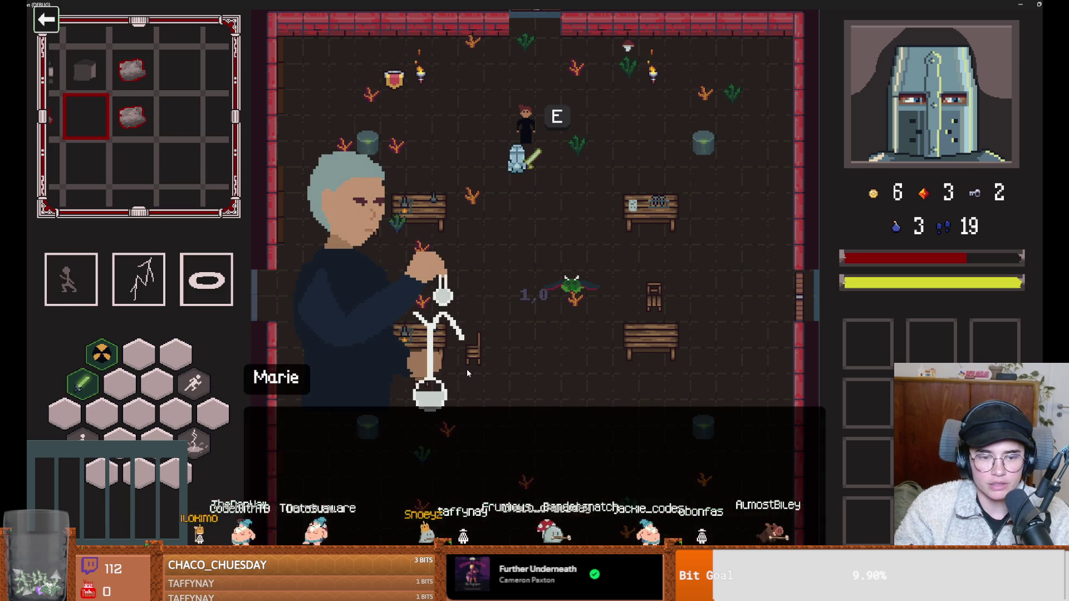
key("e")
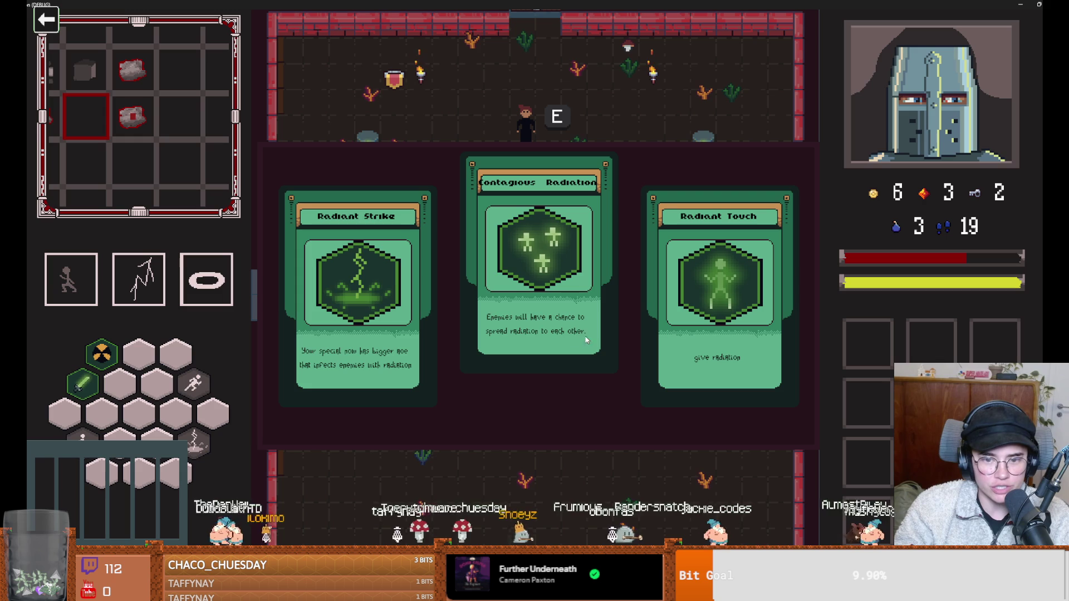
left_click(556, 310)
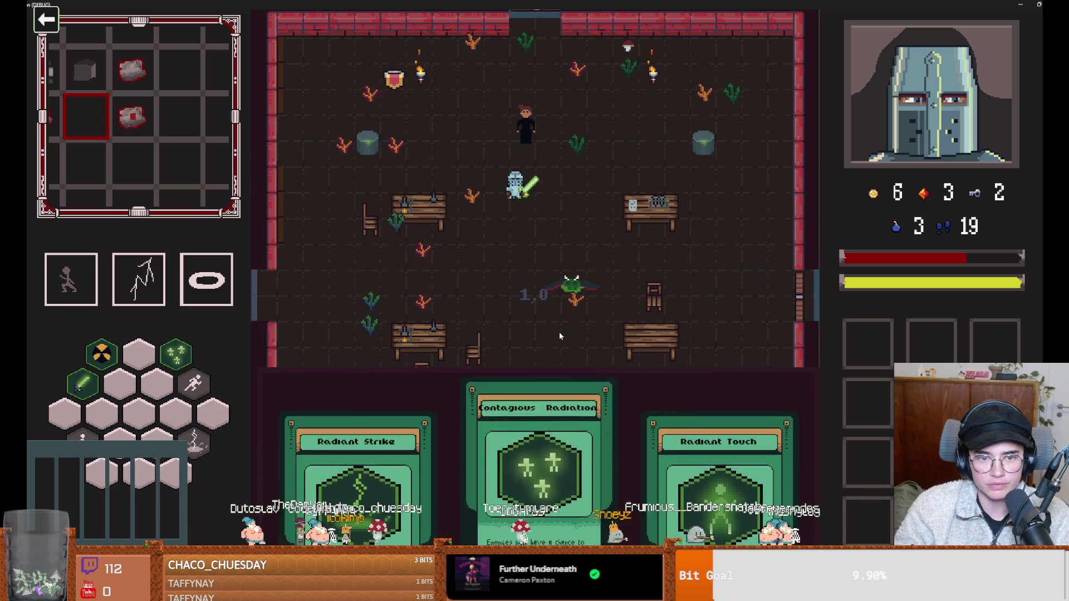
Leave through the bottom door and enter the Silk Road room.
key("s")
key("space")
key("s")
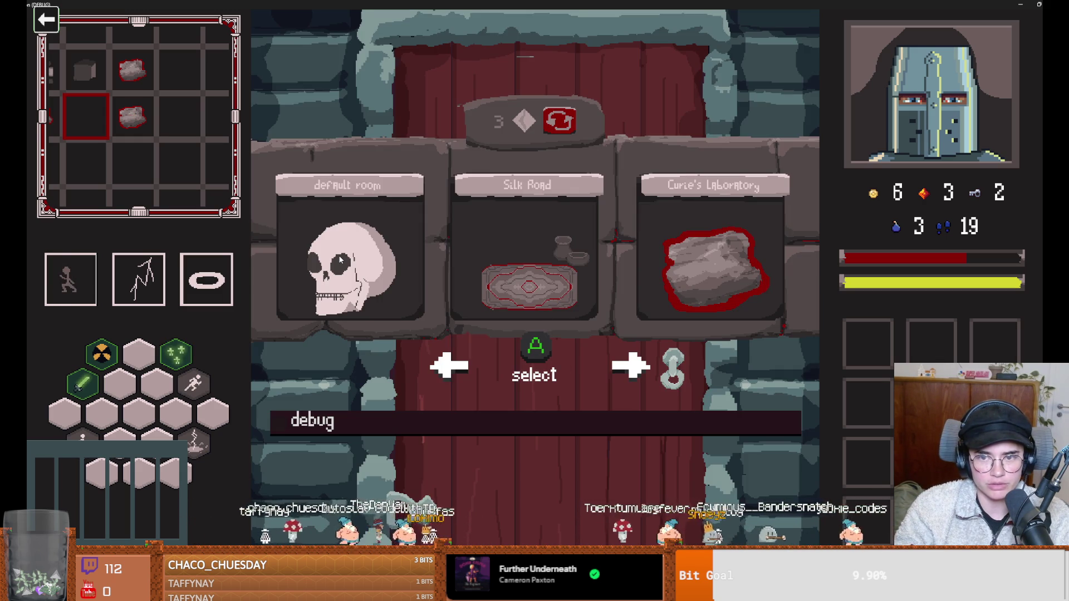
left_click(529, 260)
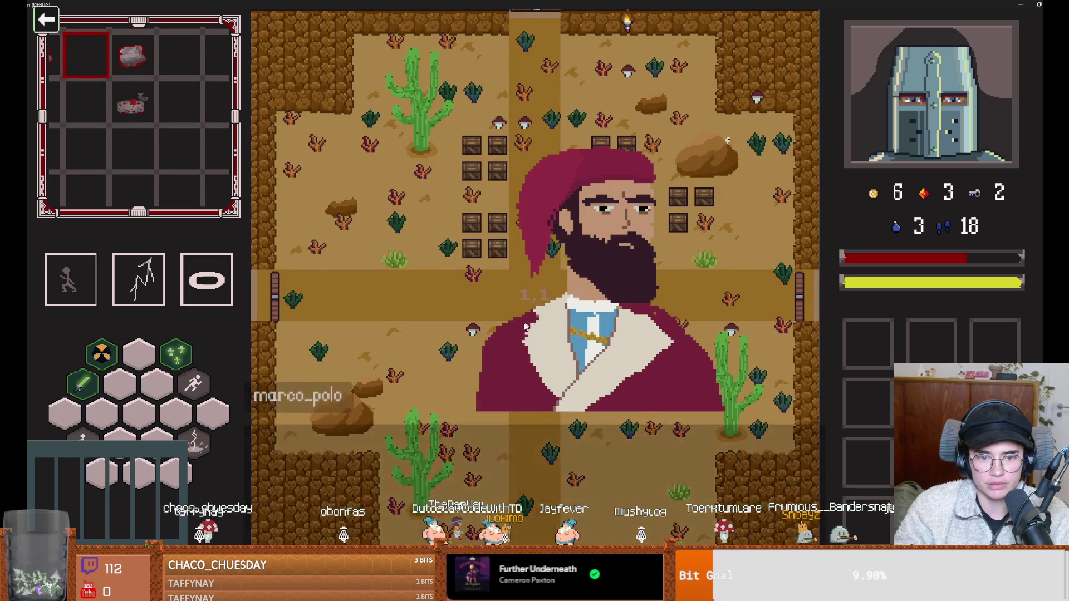
Browse the merchant's wares, then break the crates with the on_destroy_crates console command.
left_click(538, 270)
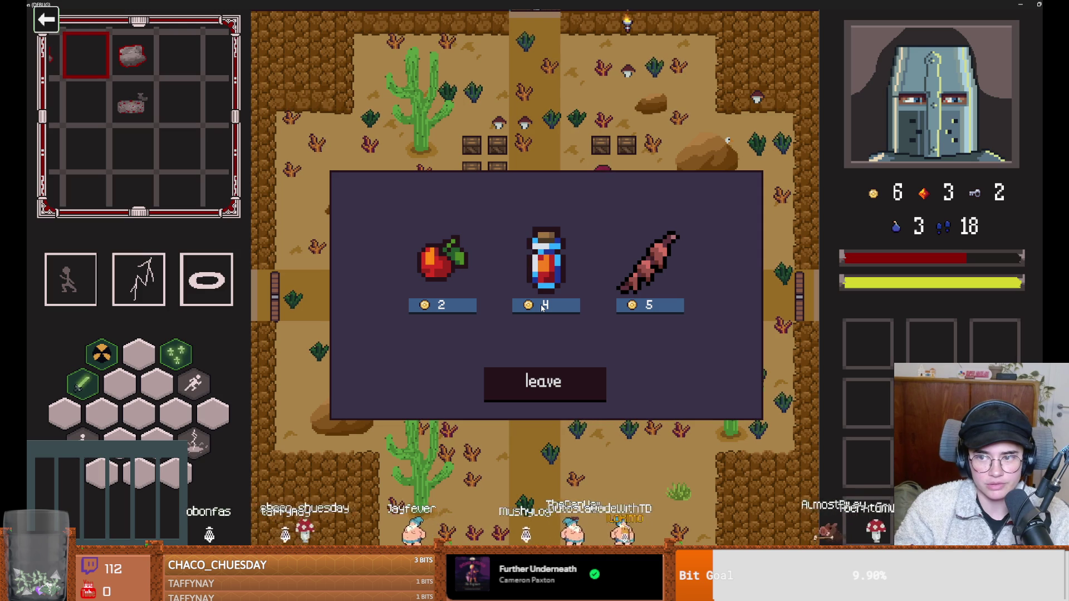
left_click(558, 385)
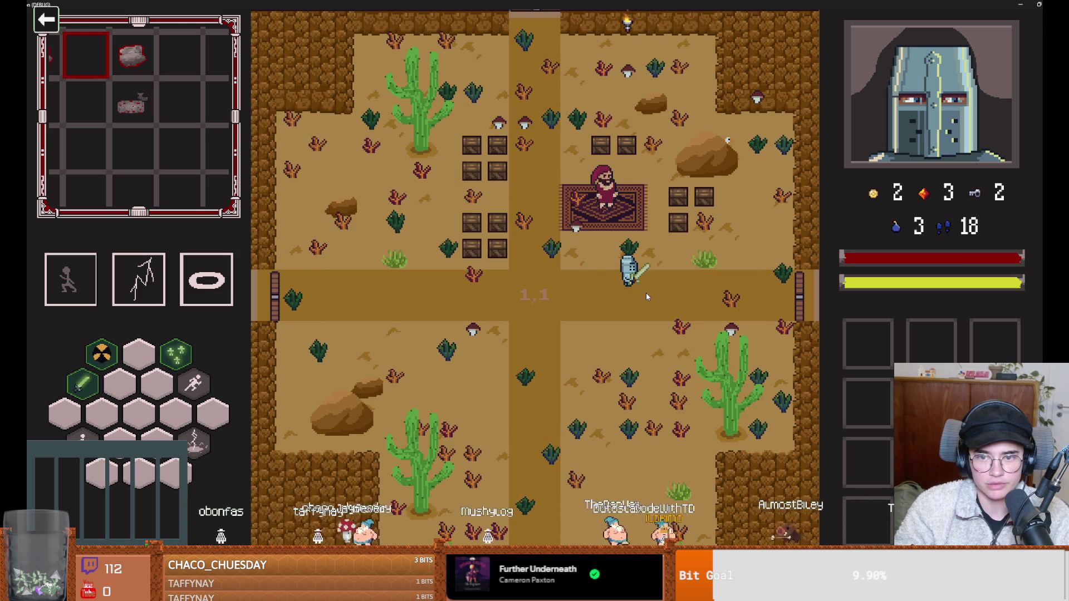
key("grave")
type("bon")
key("BackSpace")
key("BackSpace")
key("BackSpace")
type("on")
key("Tab")
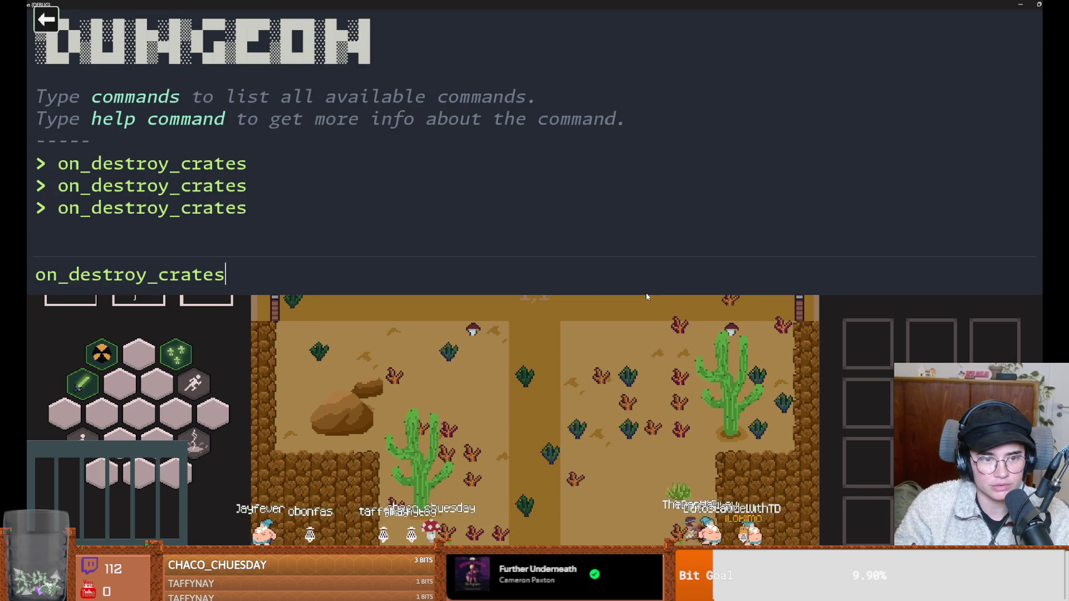
key("Return")
key("grave")
Pick up the key, raising the count to 4, and dash down past the crossroads to the cactus.
key("w")
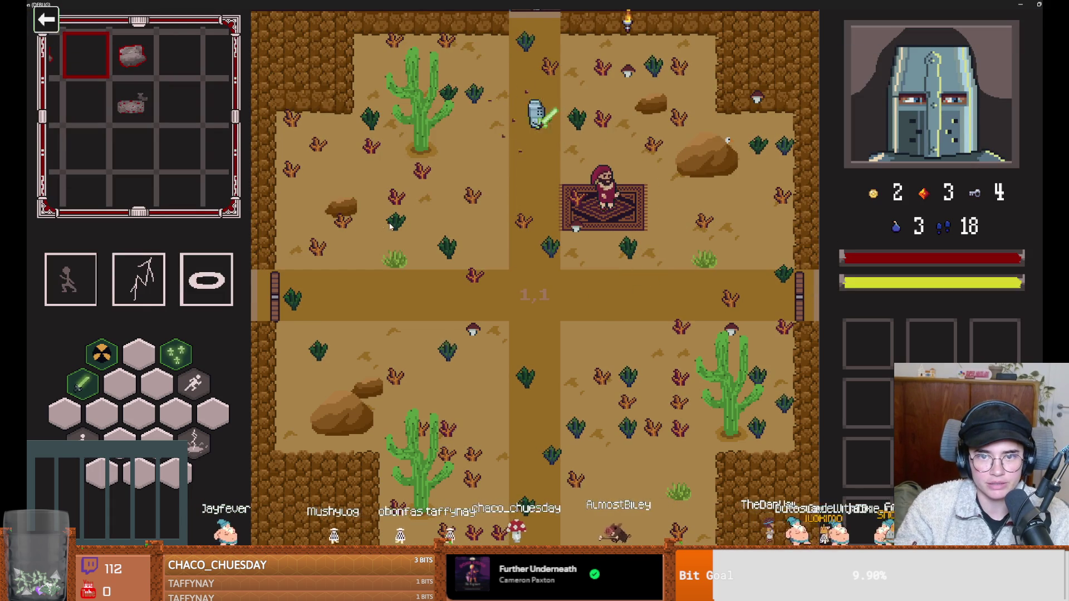
key("s")
key("space")
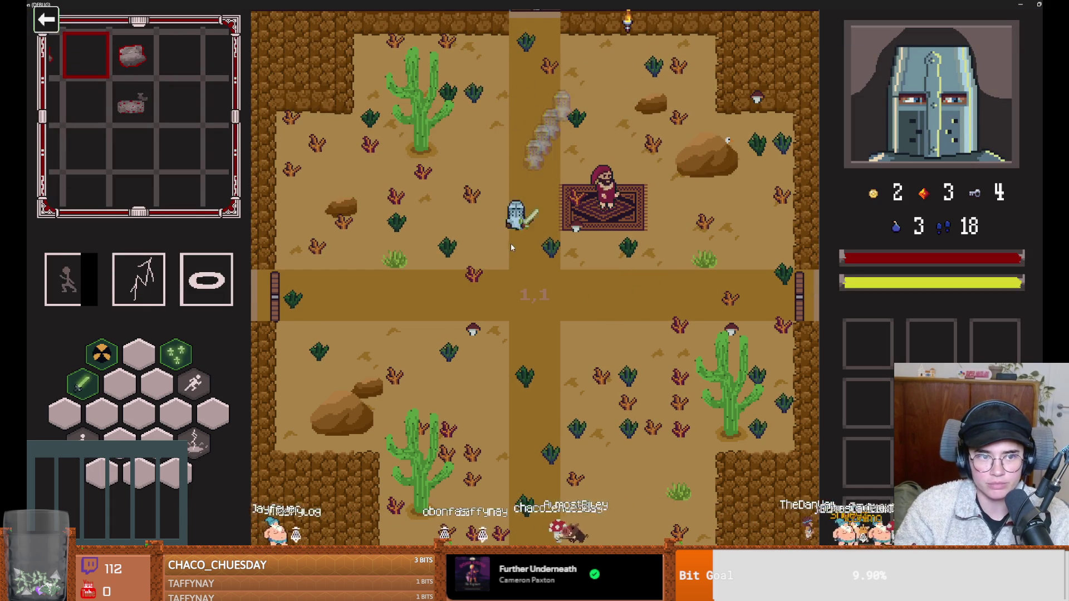
key("s")
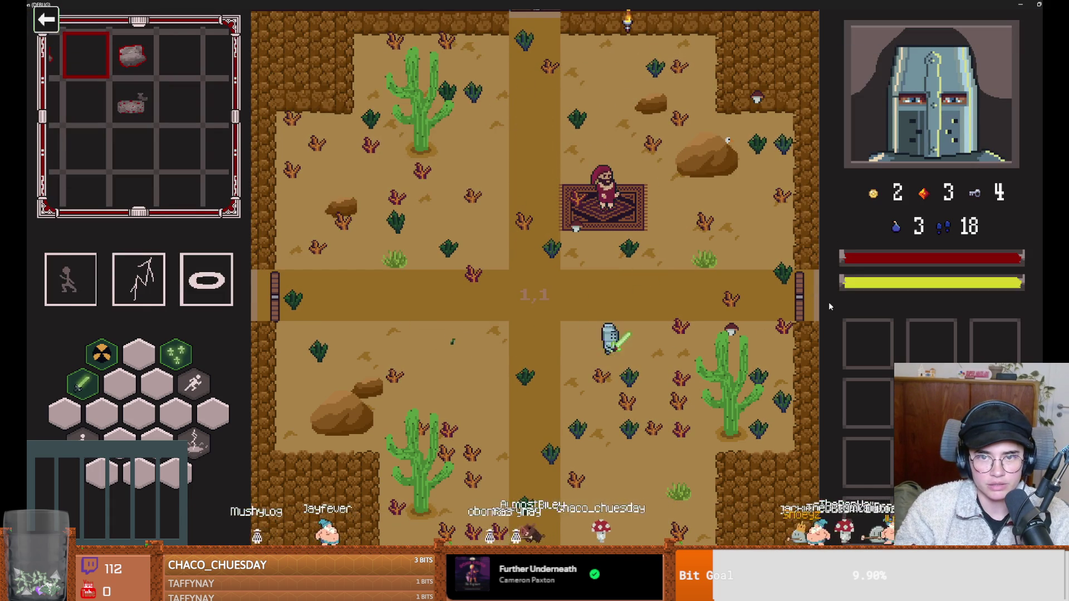
key("a")
key("space")
key("d")
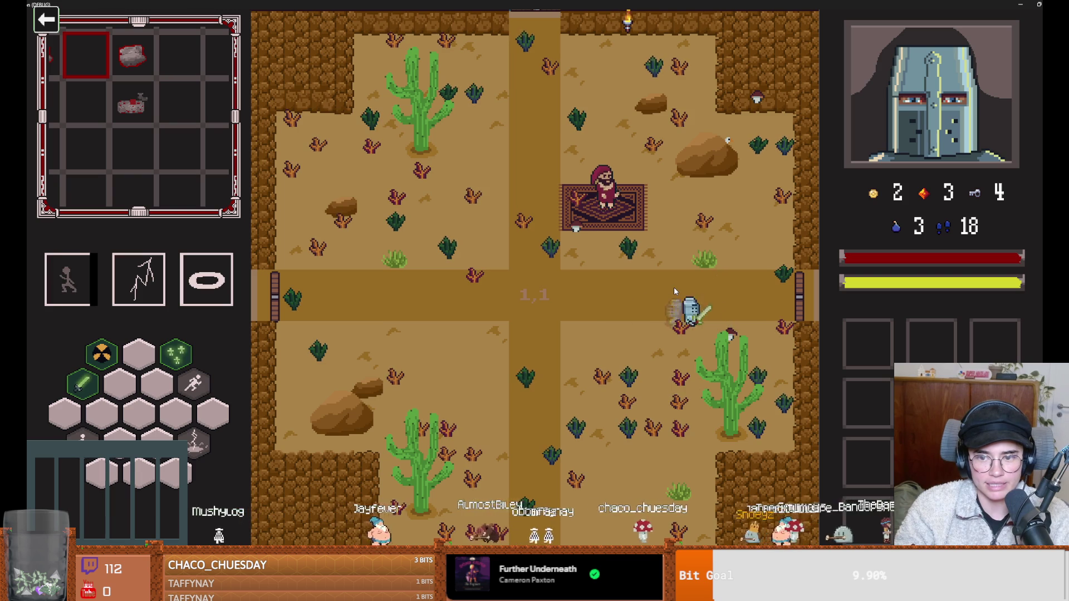
key("s")
Check the 3 stored mushrooms in the storage grid, then walk to the left door.
key("e")
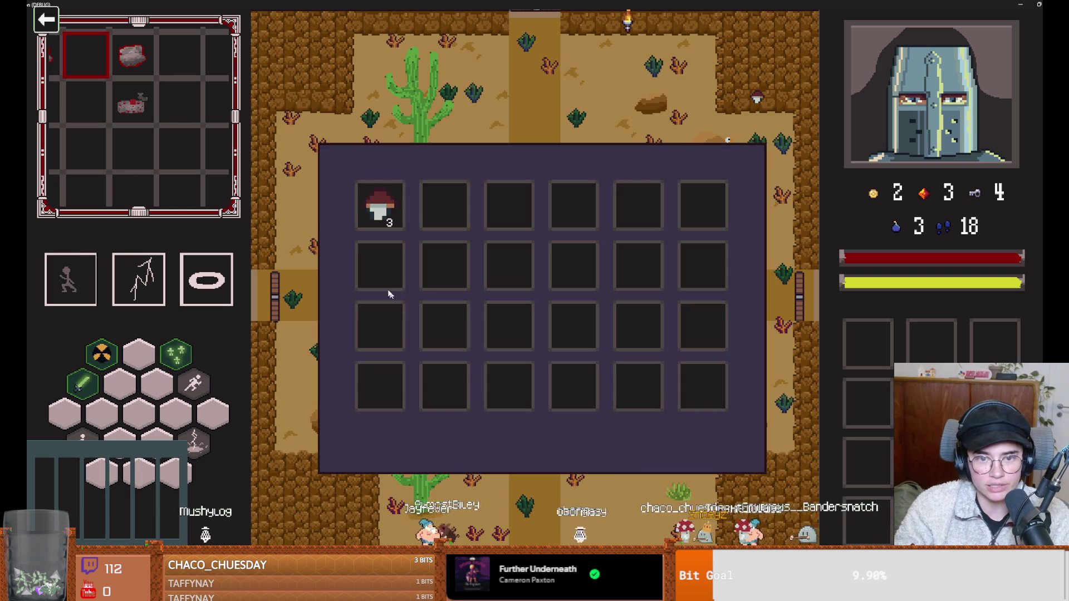
key("e")
key("a")
key("w")
key("space")
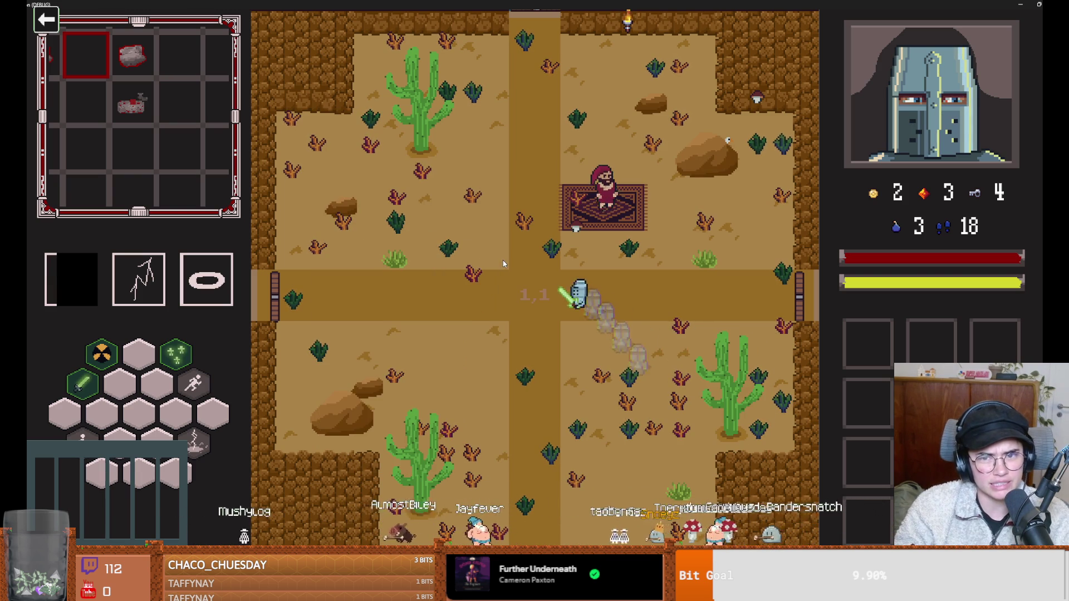
key("a")
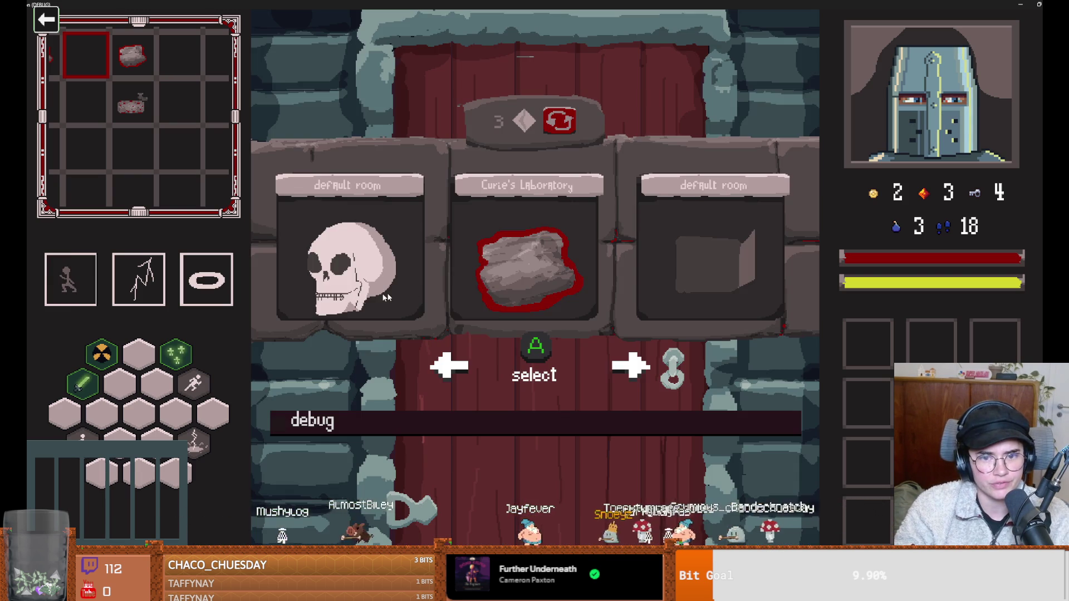
Pick the third room option and break its crates by rerunning on_destroy_crates.
left_click(703, 249)
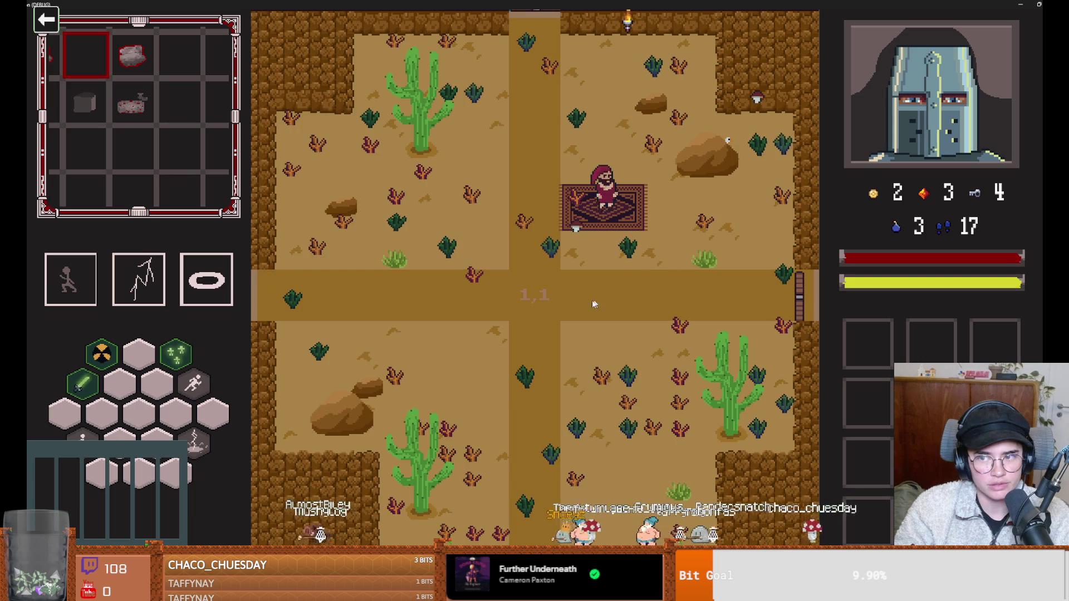
key("grave")
key("Up")
key("Return")
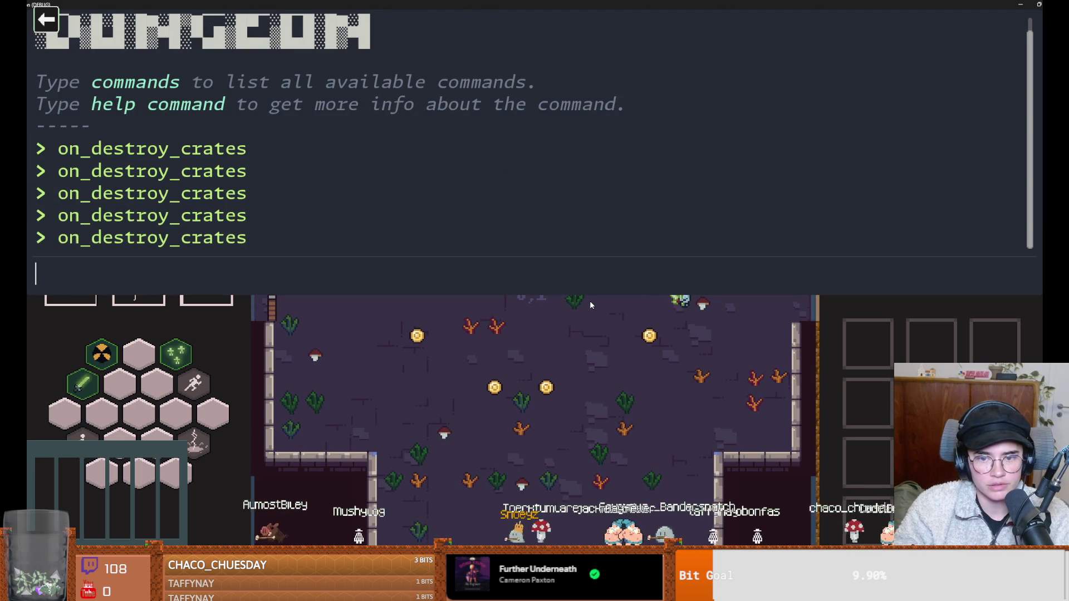
key("grave")
Collect the scattered coins around the room, bringing the gold to 8.
key("a")
key("s")
key("w")
key("d")
key("space")
key("d")
key("s")
left_click(703, 260)
key("w")
key("space")
key("a")
key("space")
Walk to the left-wall door, choose a room, and enter it.
key("s")
key("s")
key("a")
key("a")
key("w")
key("e")
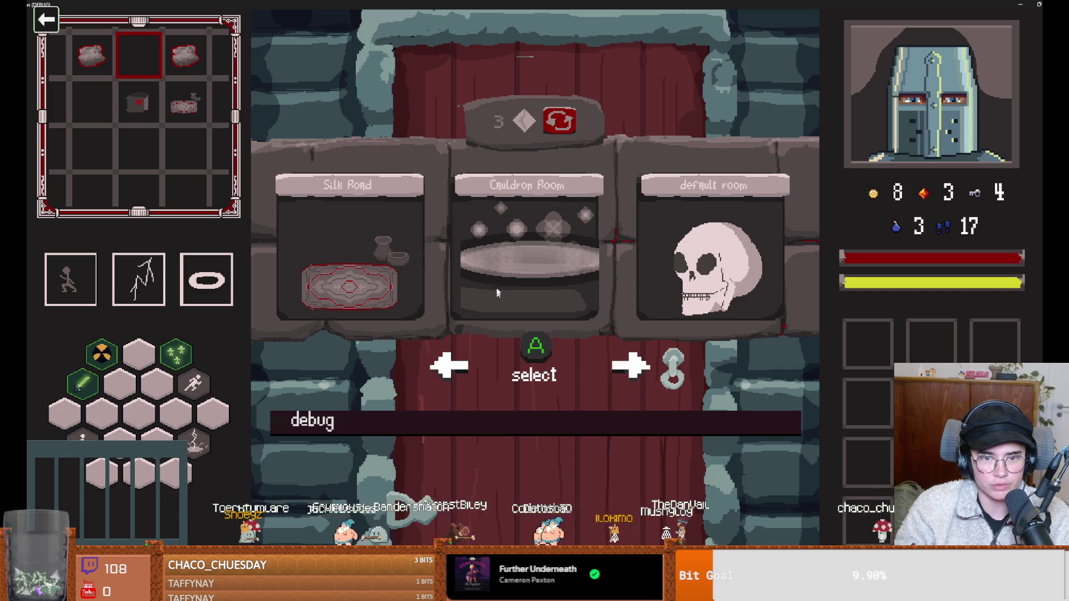
key("e")
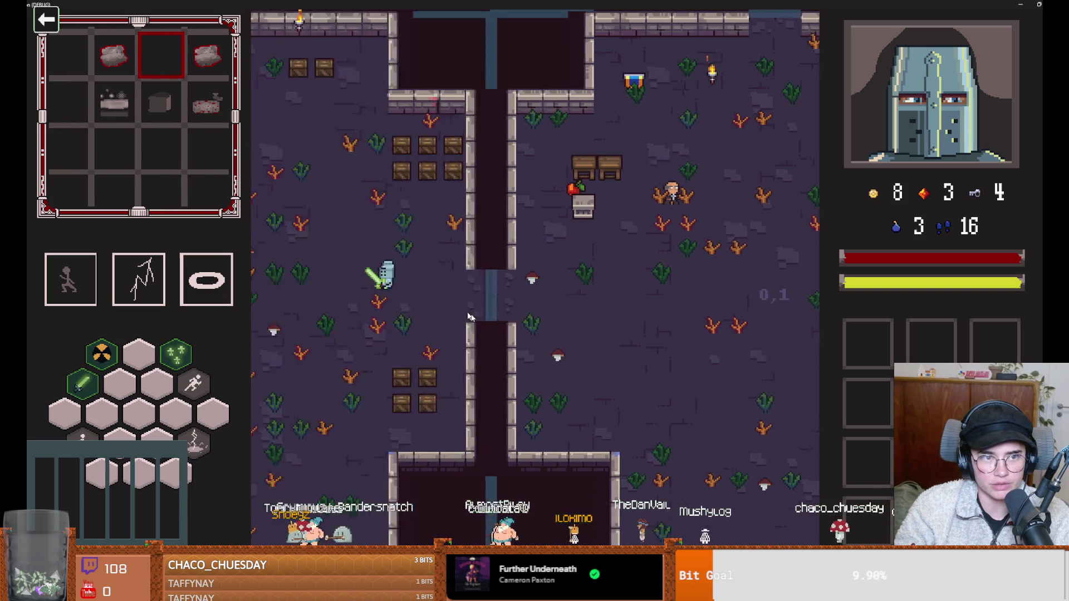
Check the cauldron's Mix panel holding 5 mushrooms, then close it.
key("a")
key("e")
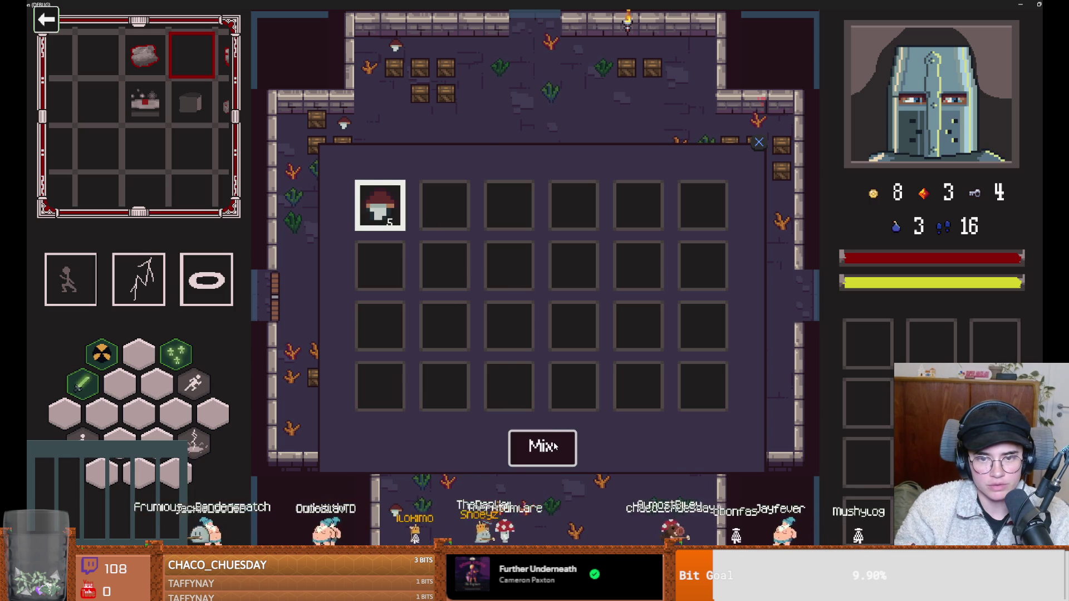
left_click(759, 143)
Try the locked bottom door, cancel the unlock, and stop the run with F8.
key("s")
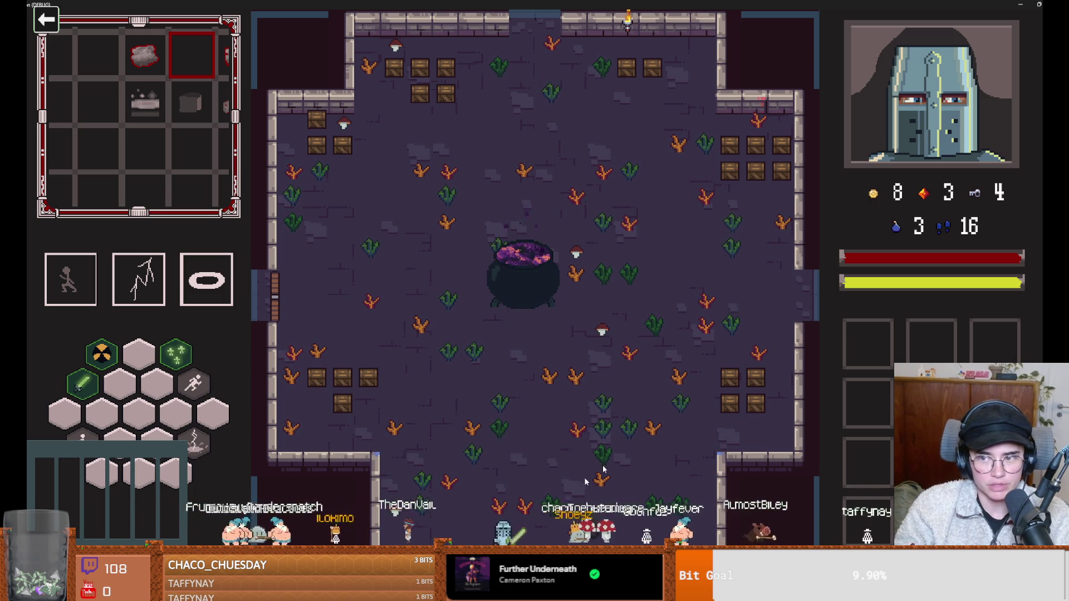
key("e")
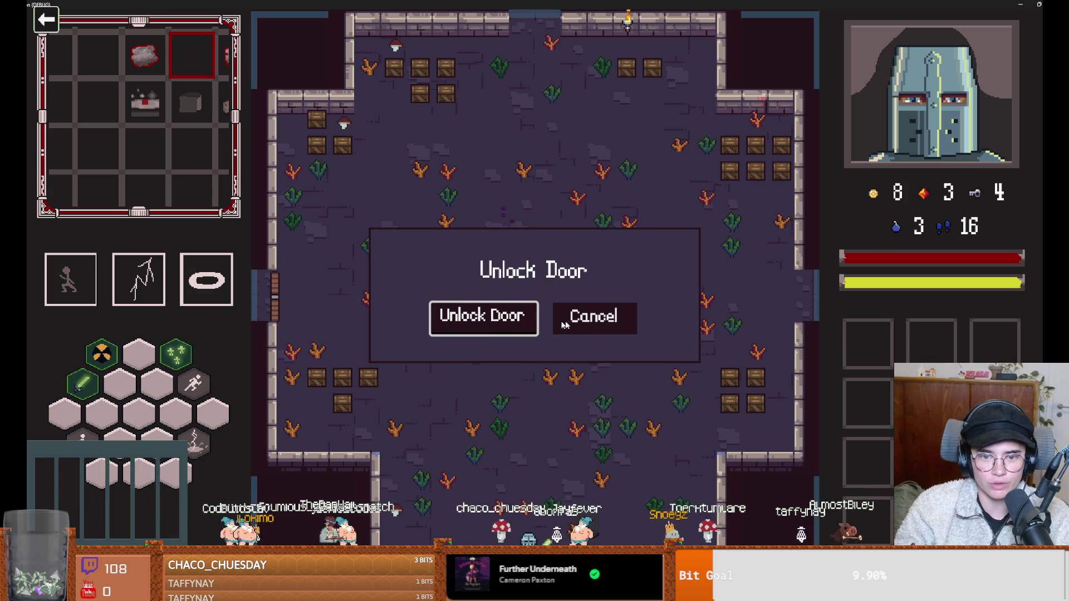
left_click(585, 320)
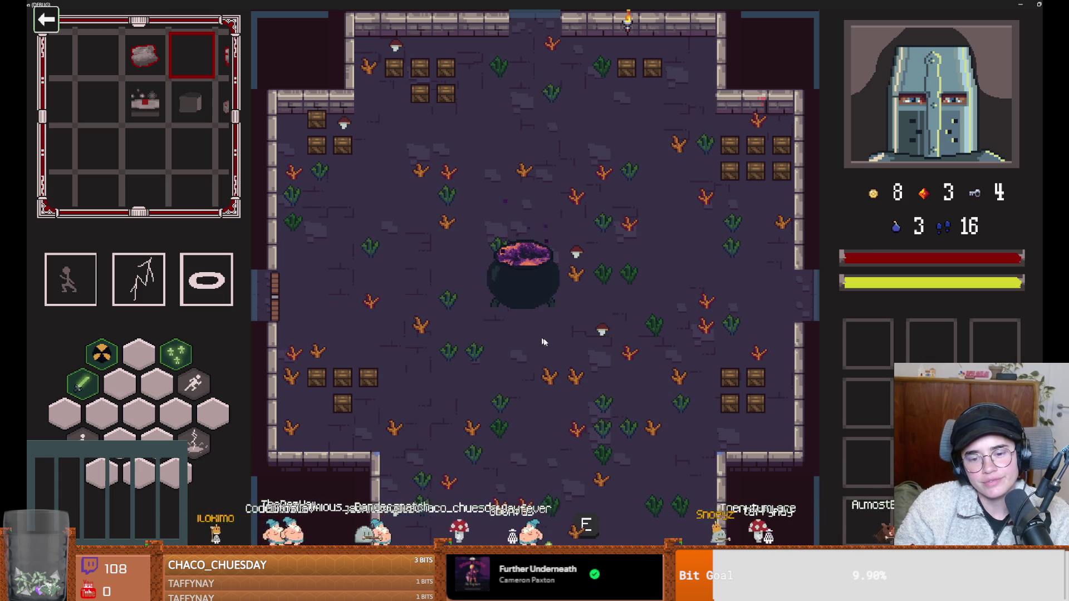
key("F8")
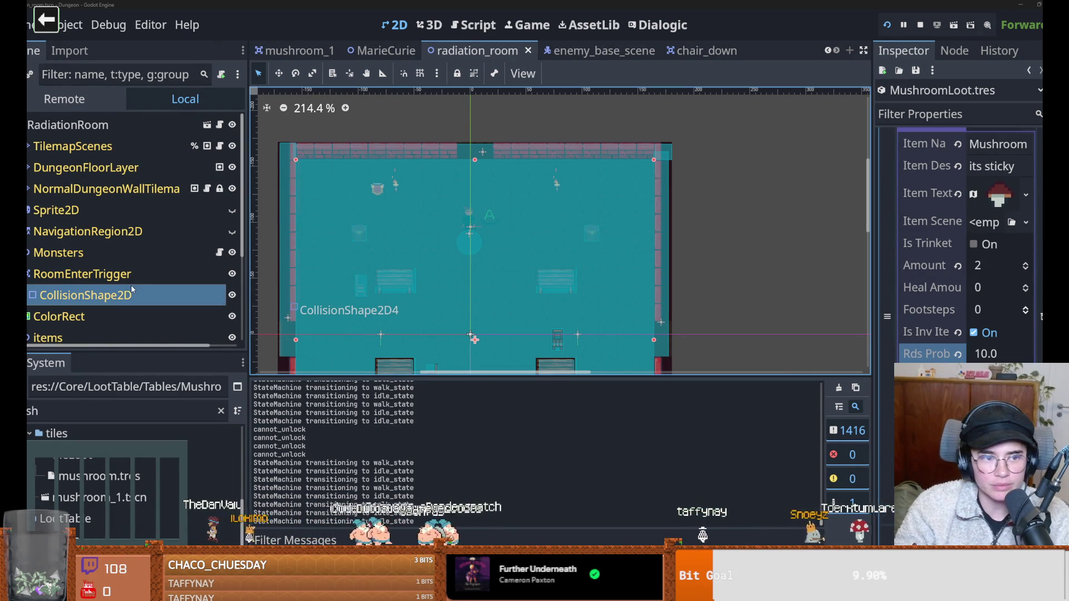
Find and open door.tscn, expand its node list, and bring up door.gd.
left_click(105, 415)
type("door")
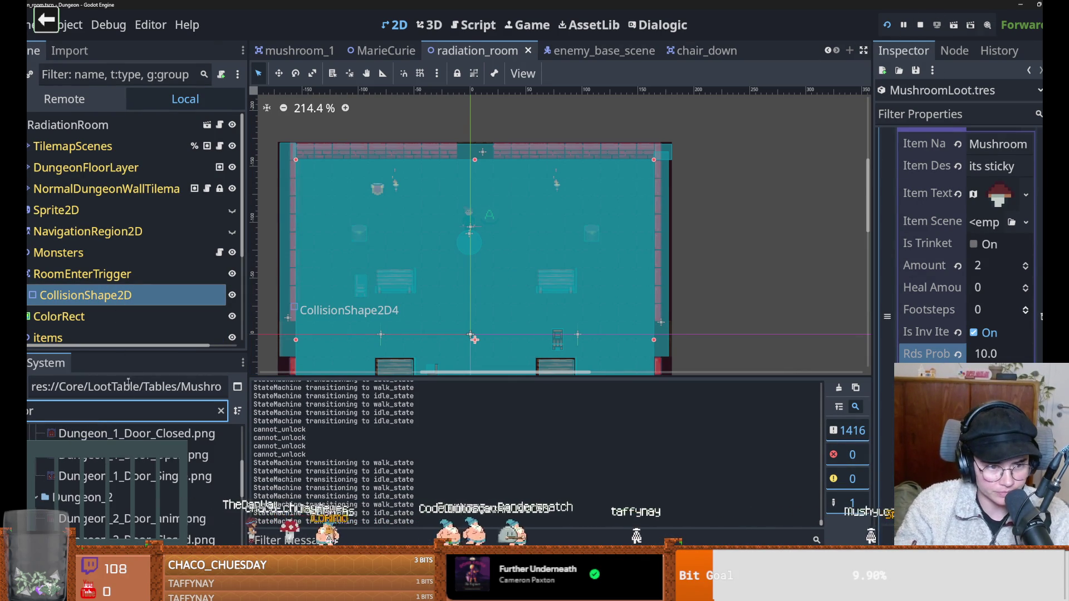
left_click_drag(138, 358, 139, 278)
scroll(134, 423, "down", 5)
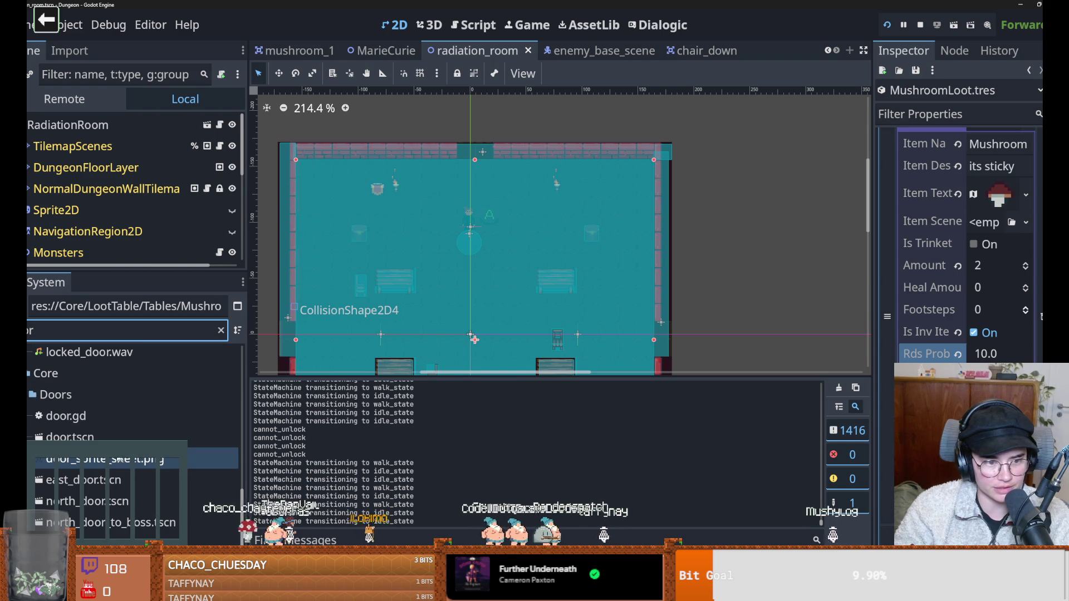
double_click(69, 437)
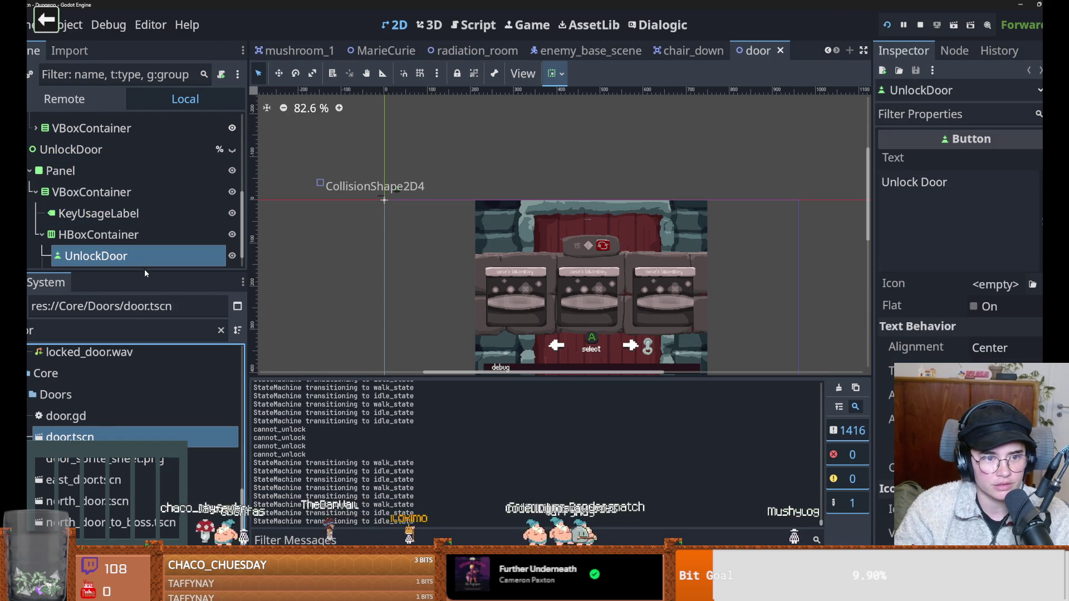
left_click_drag(144, 272, 145, 492)
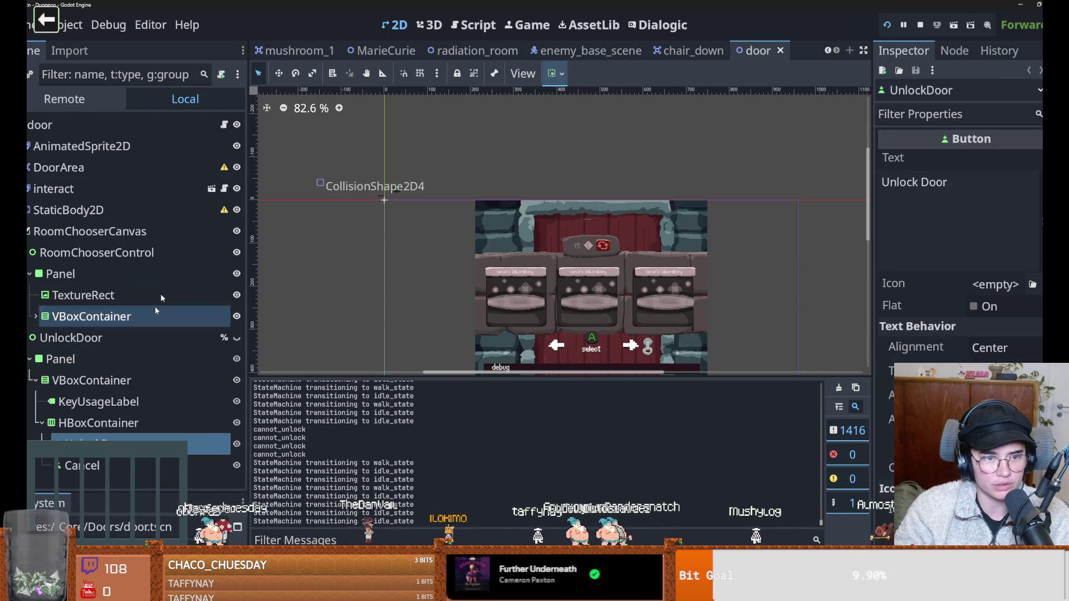
left_click(224, 124)
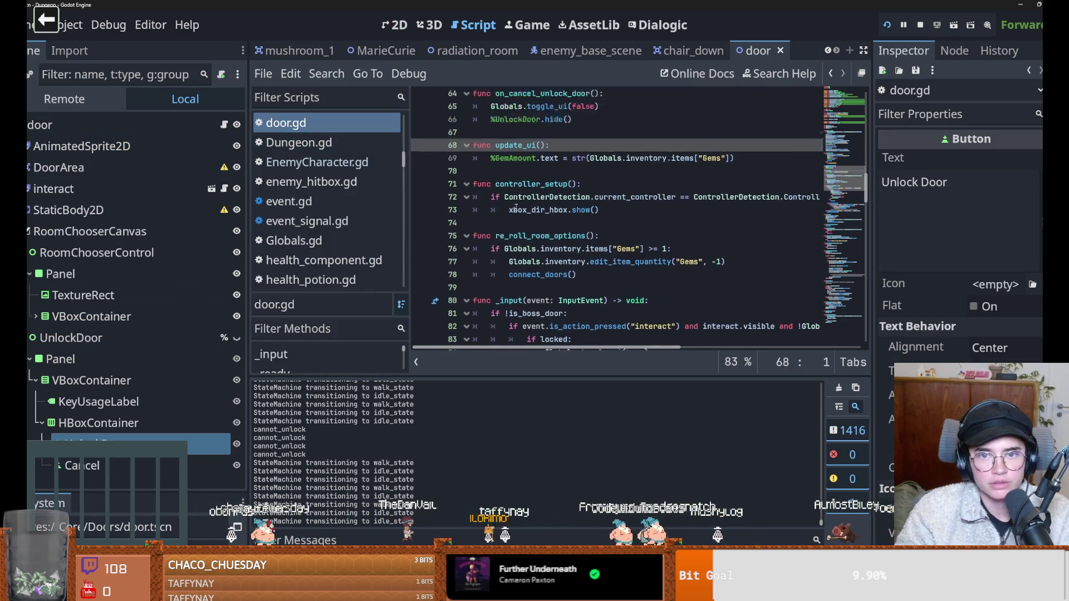
Replace skeleton1 with keys in the unlock check on line 55 of door.gd.
scroll(518, 209, "down", 5)
scroll(551, 206, "up", 10)
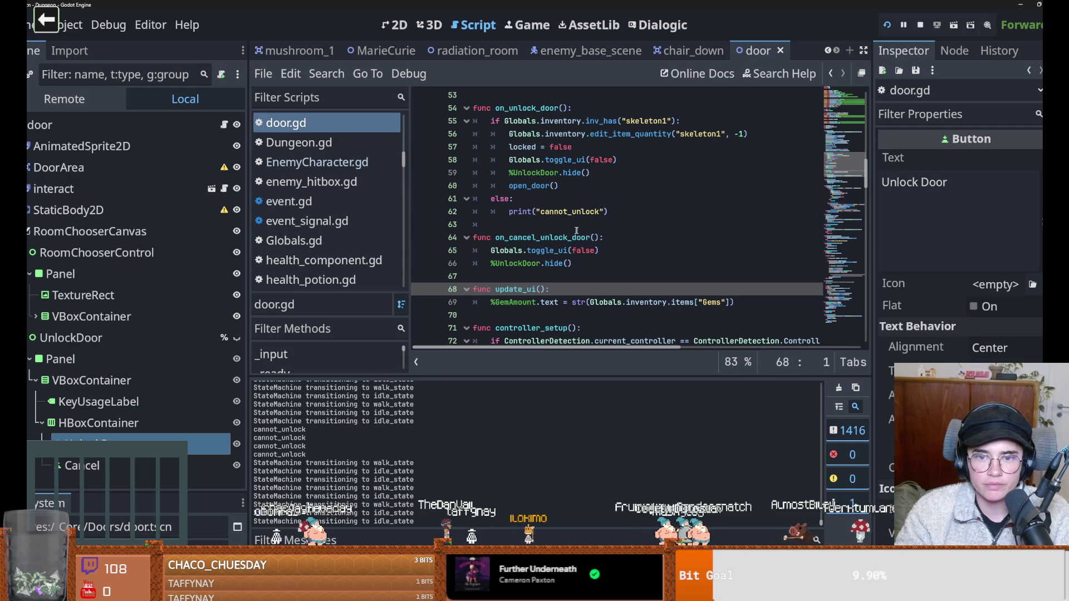
double_click(639, 120)
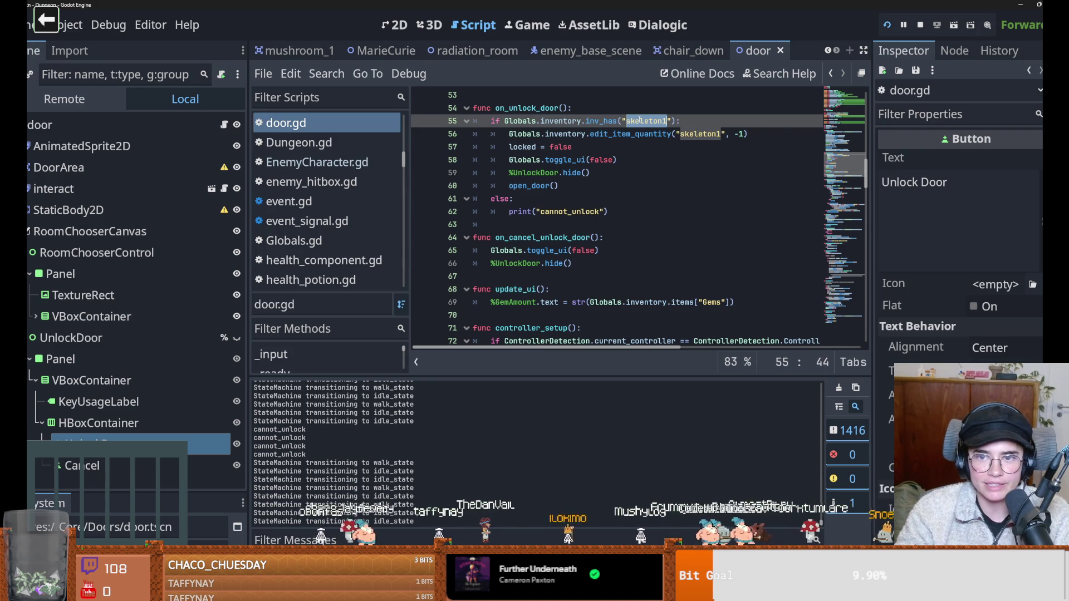
type("k")
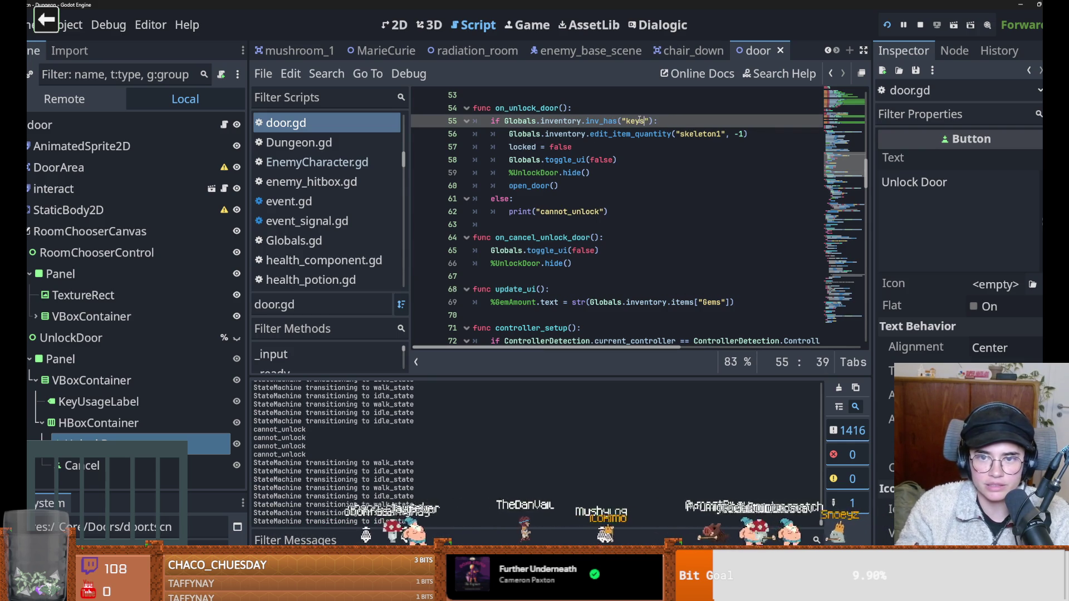
double_click(635, 121)
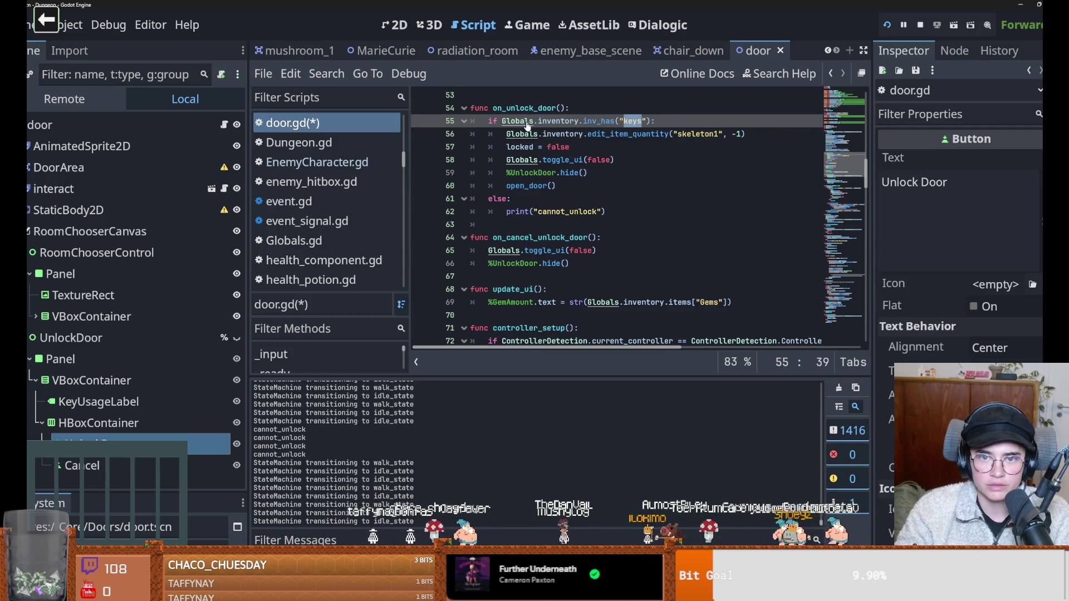
Look up the exact 'Keys' item name in Inventory.gd, then return to door.gd.
left_click(527, 125, "ctrl")
scroll(616, 246, "down", 3)
scroll(616, 247, "down", 5)
left_click(586, 238, "ctrl")
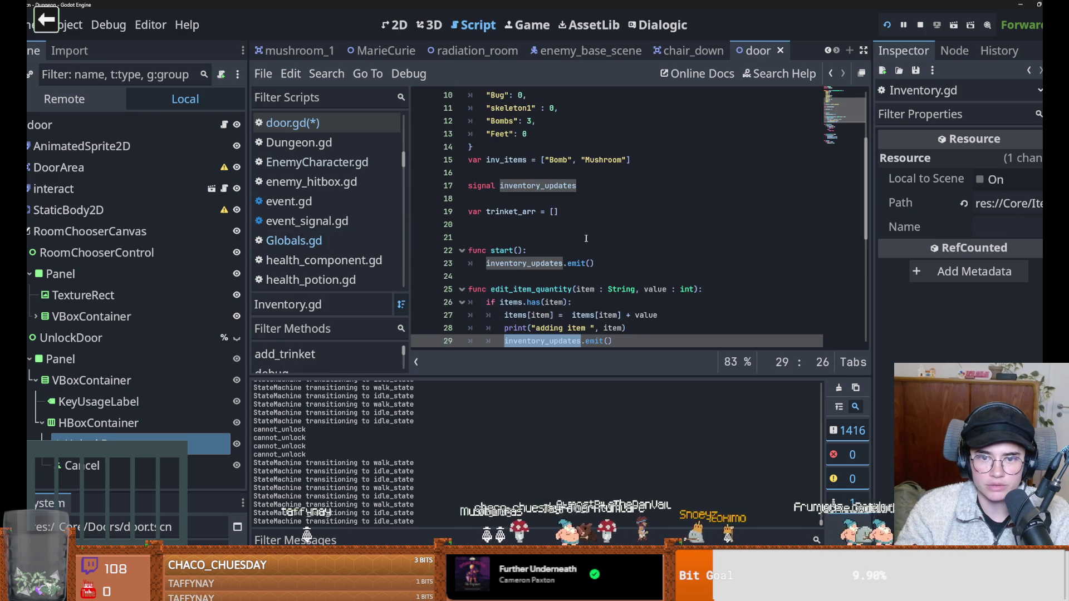
scroll(586, 238, "up", 3)
double_click(498, 160)
key("ctrl+c")
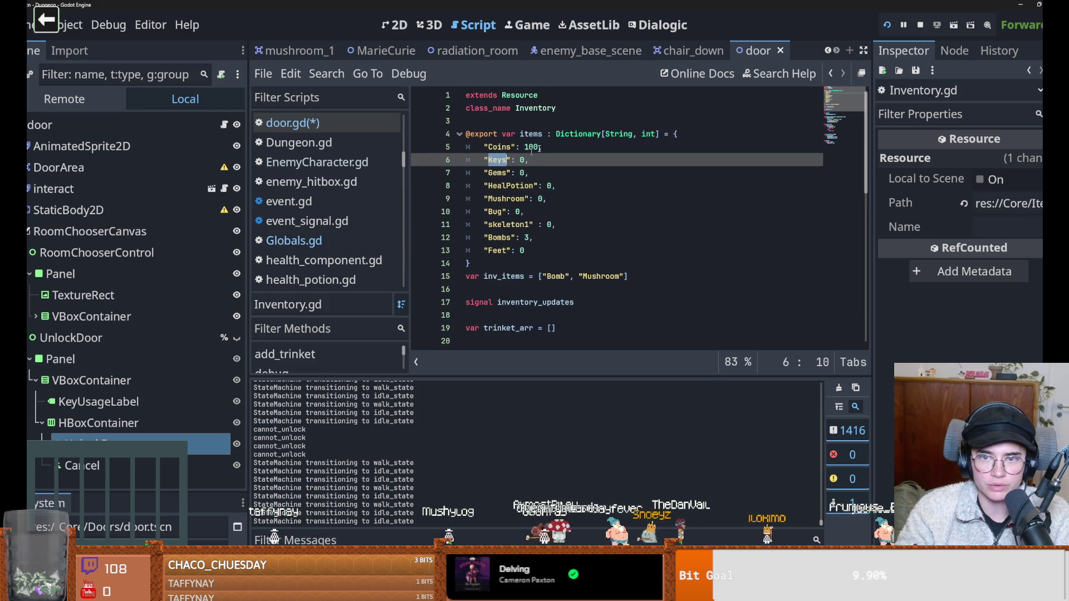
key("alt+Left")
Paste 'Keys' over the item names on lines 55 and 56, then save and run.
double_click(636, 121)
key("ctrl+v")
double_click(698, 134)
key("ctrl+v")
key("F5")
Unlock the bottom door by spending a key and choose the Silk Road room.
key("s")
key("e")
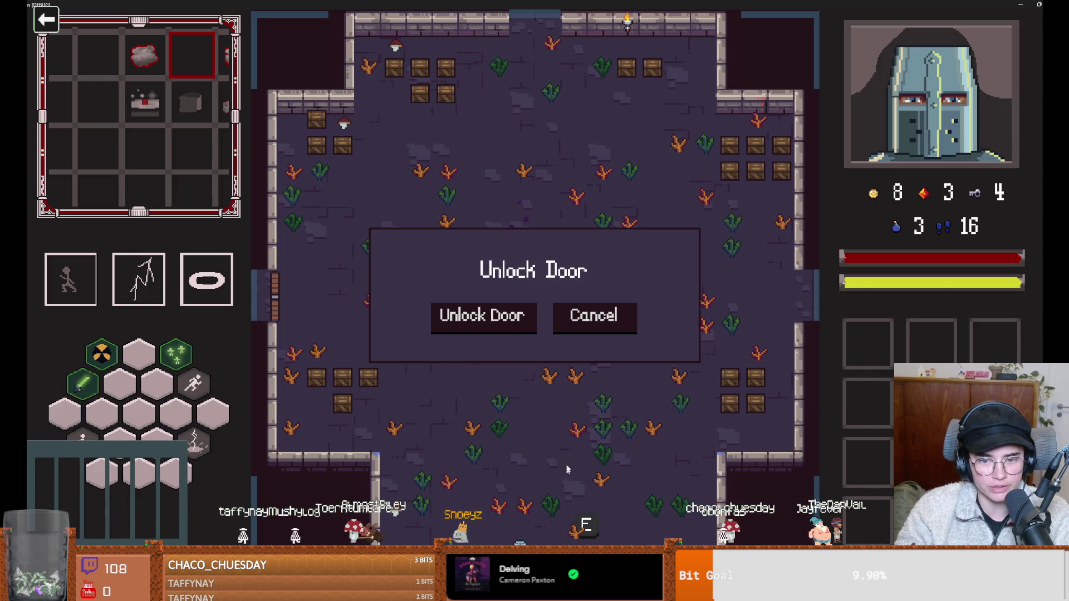
left_click(482, 320)
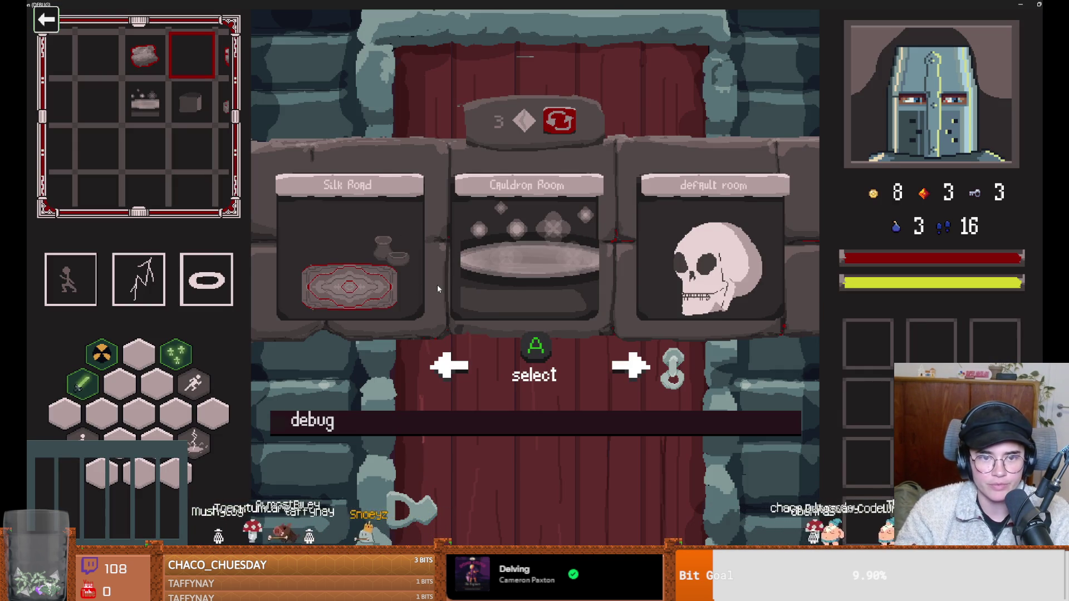
left_click(378, 274)
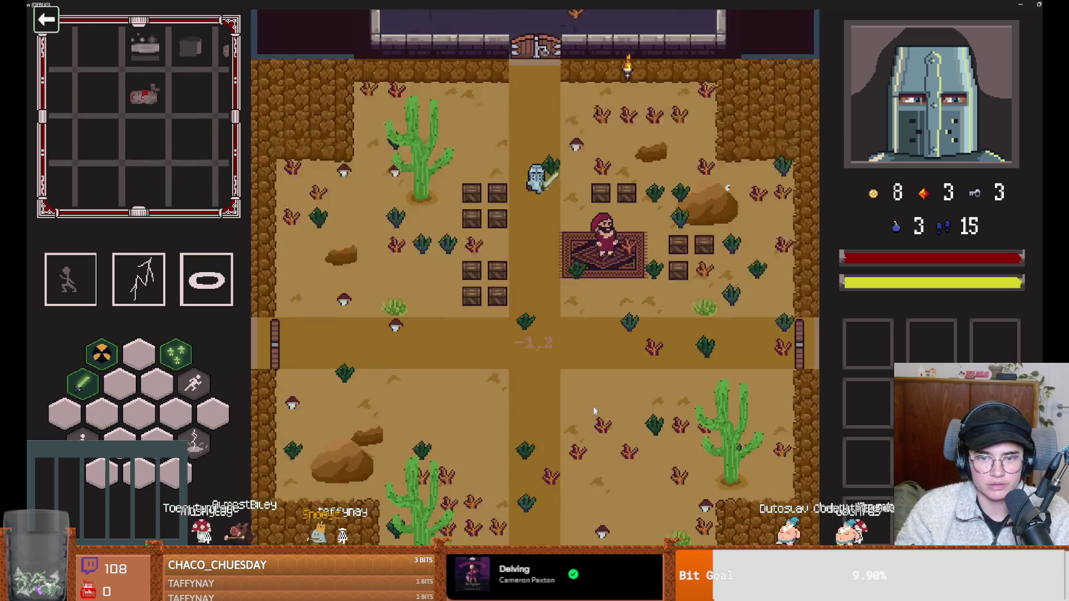
Talk to the rug merchant and browse his wares without buying anything.
key("w")
key("s")
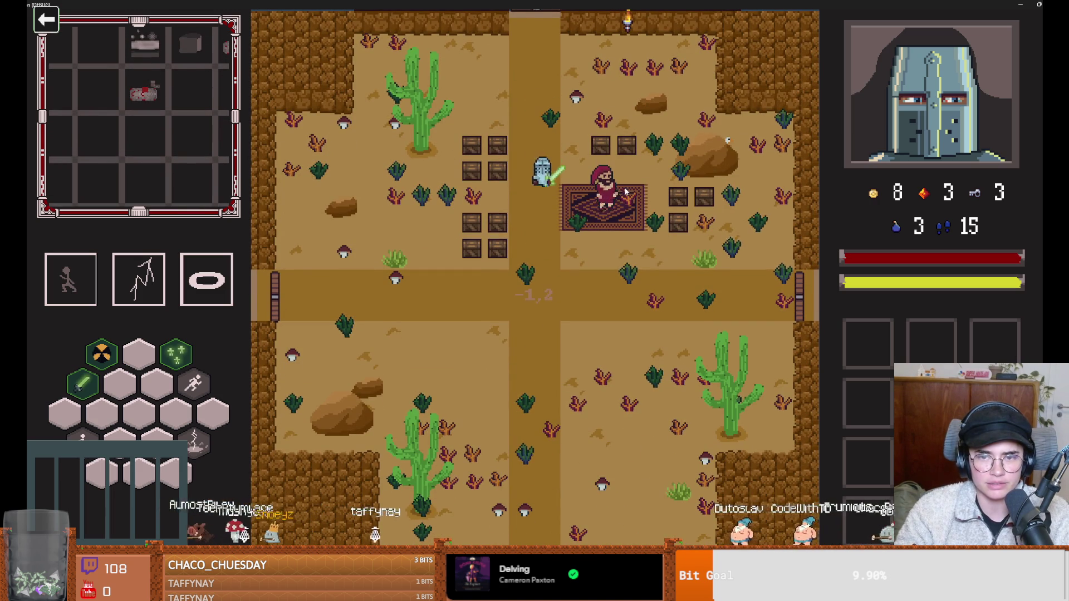
key("d")
key("e")
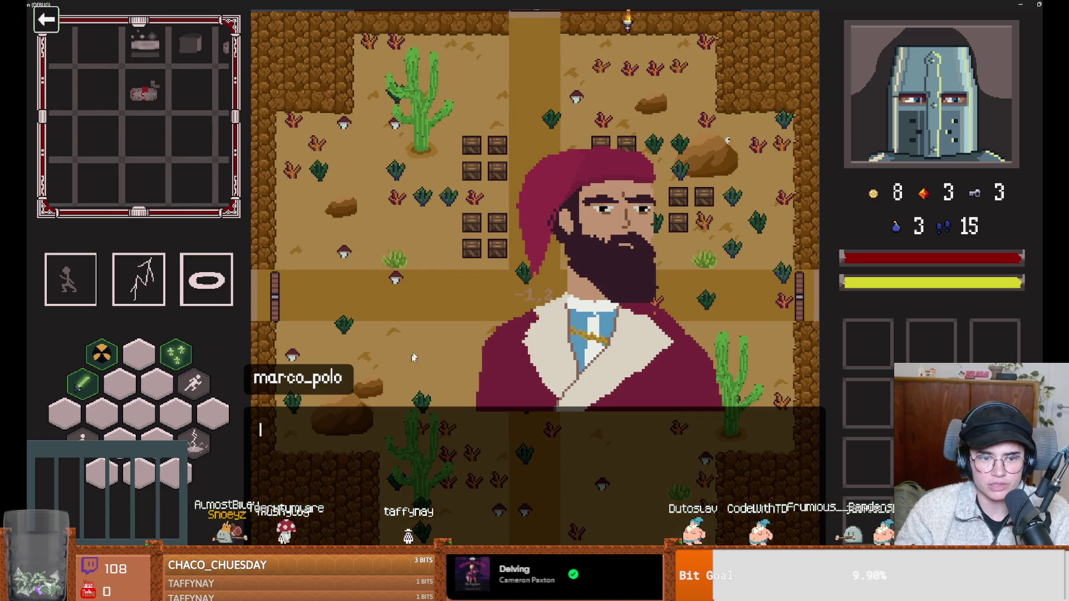
left_click(505, 271)
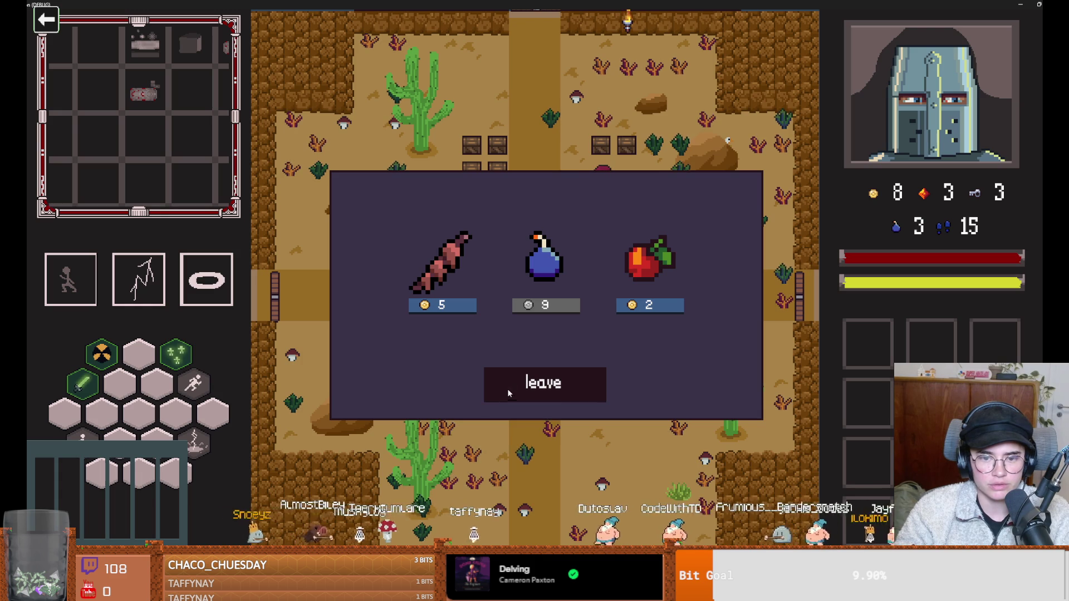
left_click(519, 386)
Walk down the path and out the left exit to bring up the room choices.
key("s")
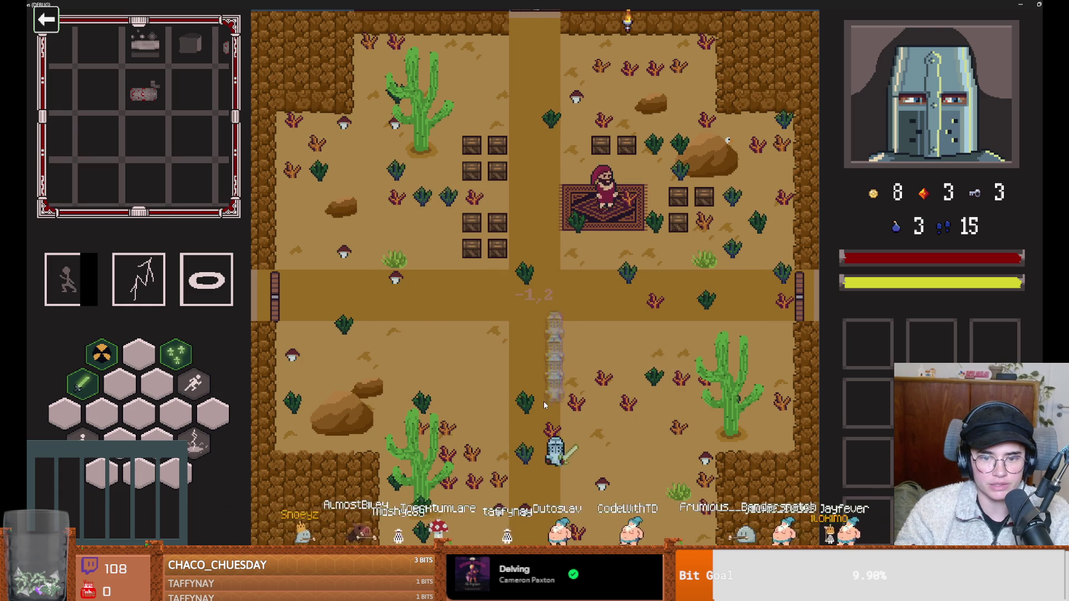
key("w")
key("a")
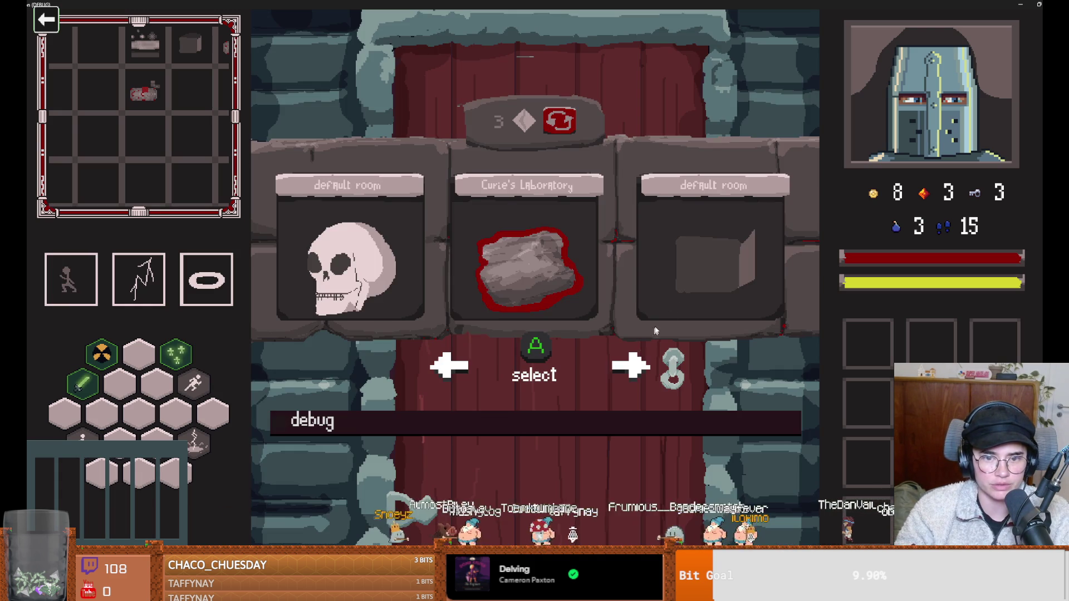
Reroll the room options for a diamond and enter the Silk Road room.
left_click(564, 123)
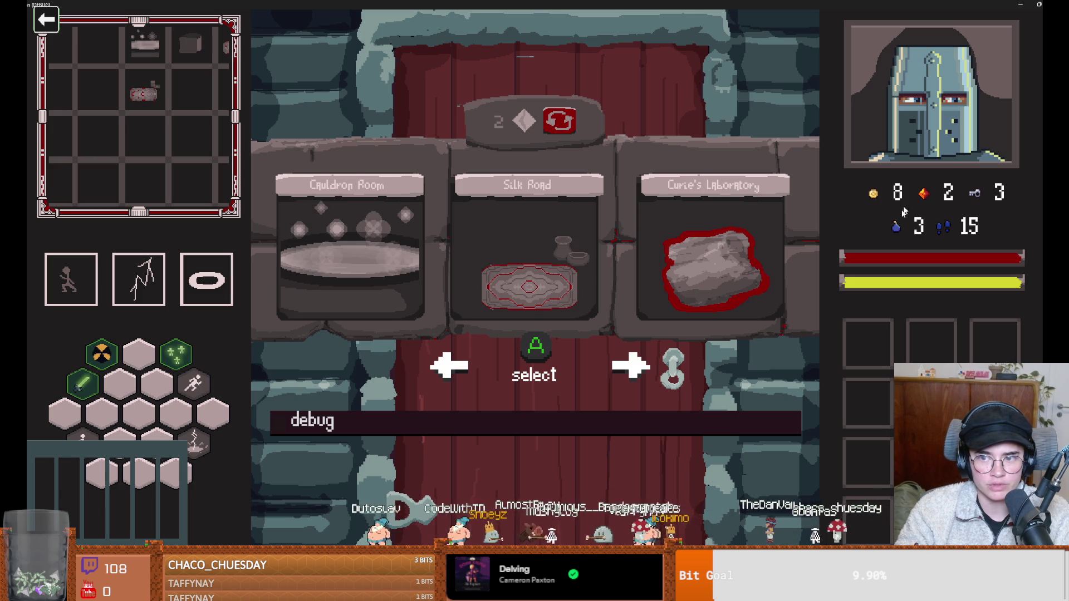
key("Return")
key("a")
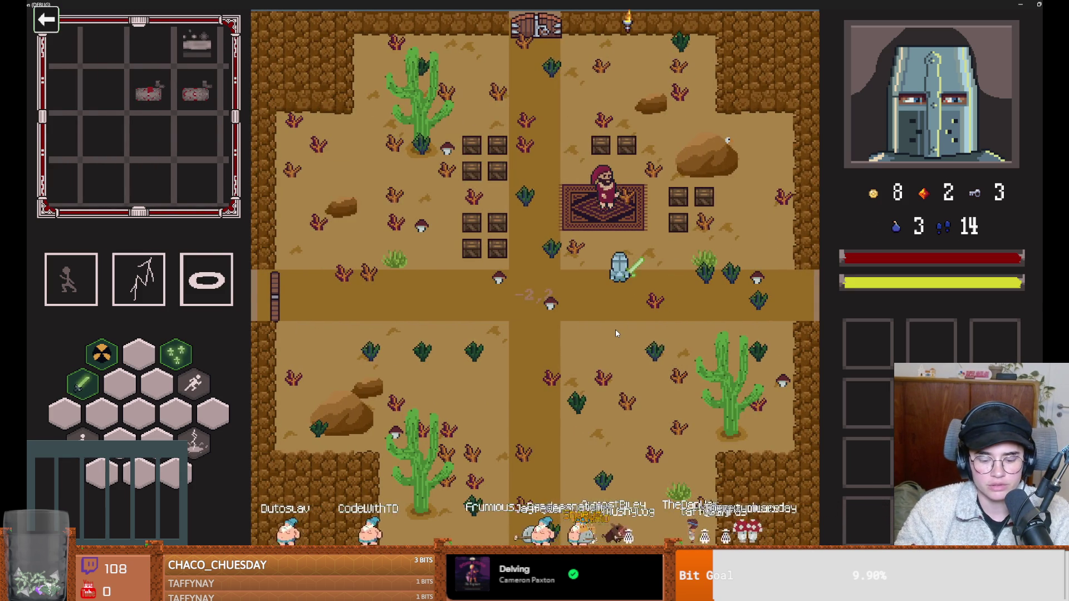
Break the room's crates by rerunning on_destroy_crates in the debug console.
key("grave")
key("Up")
key("Return")
type("b")
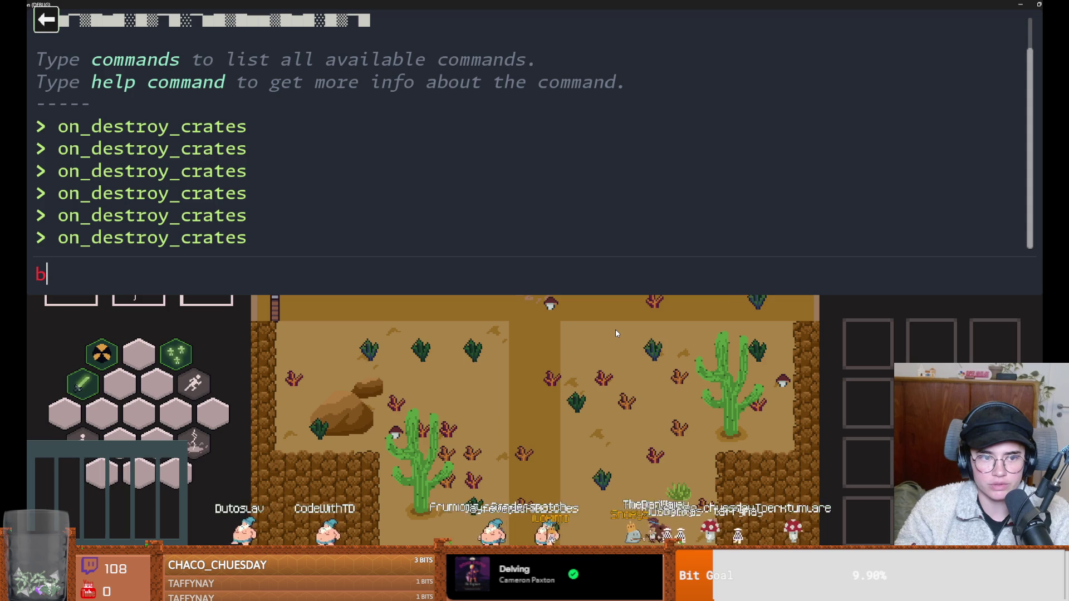
key("grave")
Buy Marco Polo's compass for 5 gold, then head out the top door.
key("e")
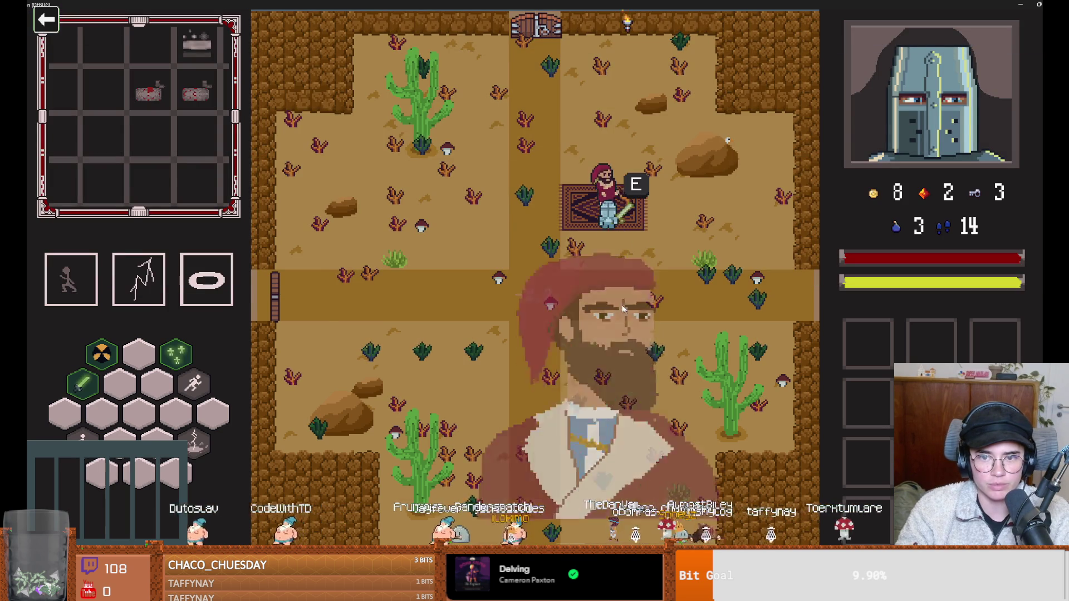
left_click(530, 278)
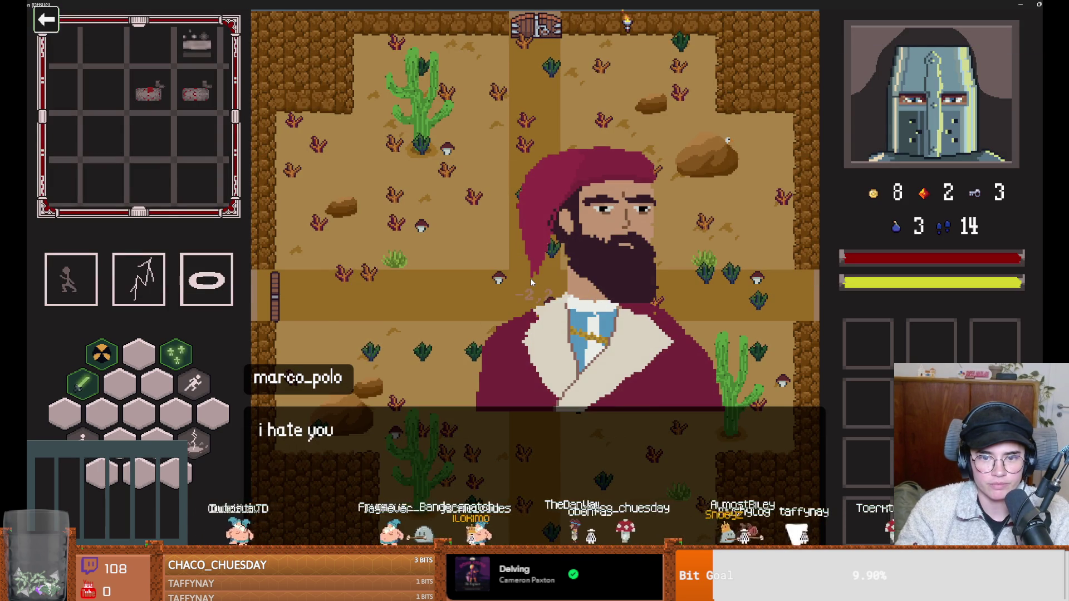
left_click(651, 309)
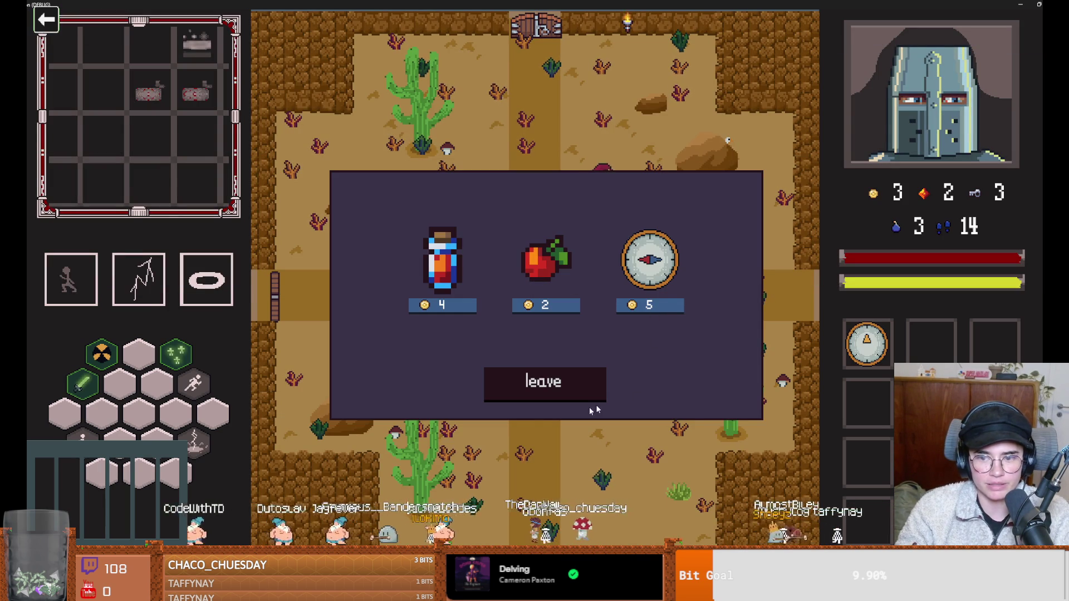
left_click(533, 388)
key("a")
key("w")
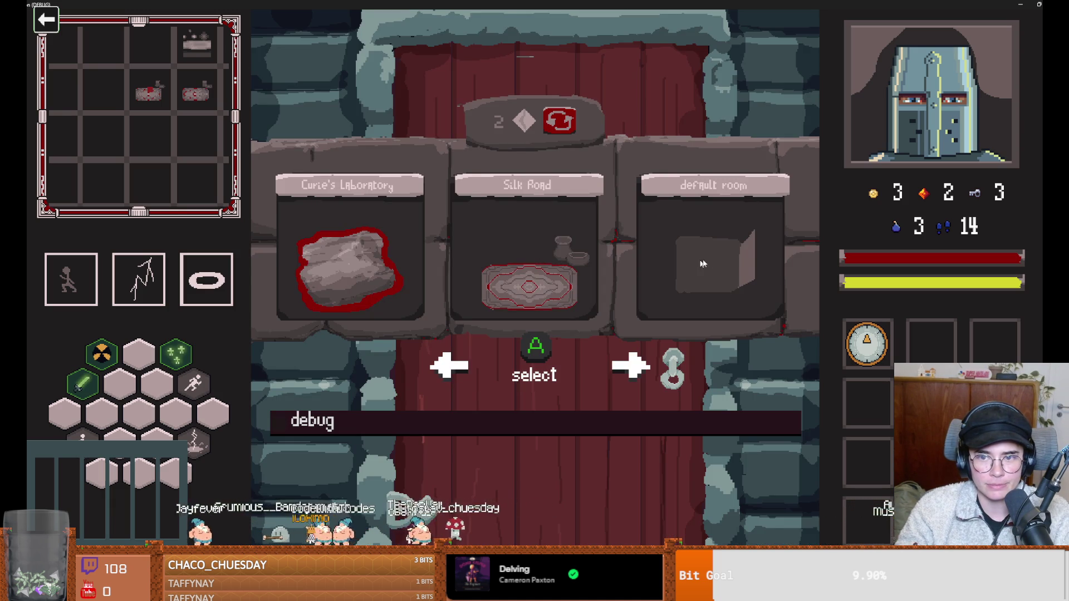
Enter the default room, smash the crates by the top door, and go through it.
left_click(539, 259)
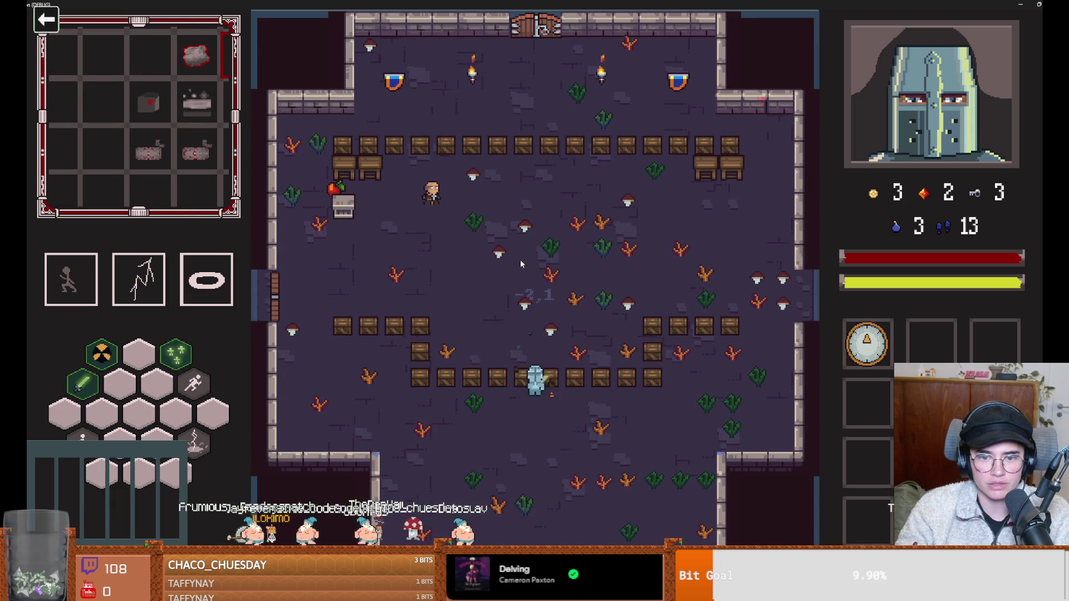
key("space")
key("w")
left_click(551, 153)
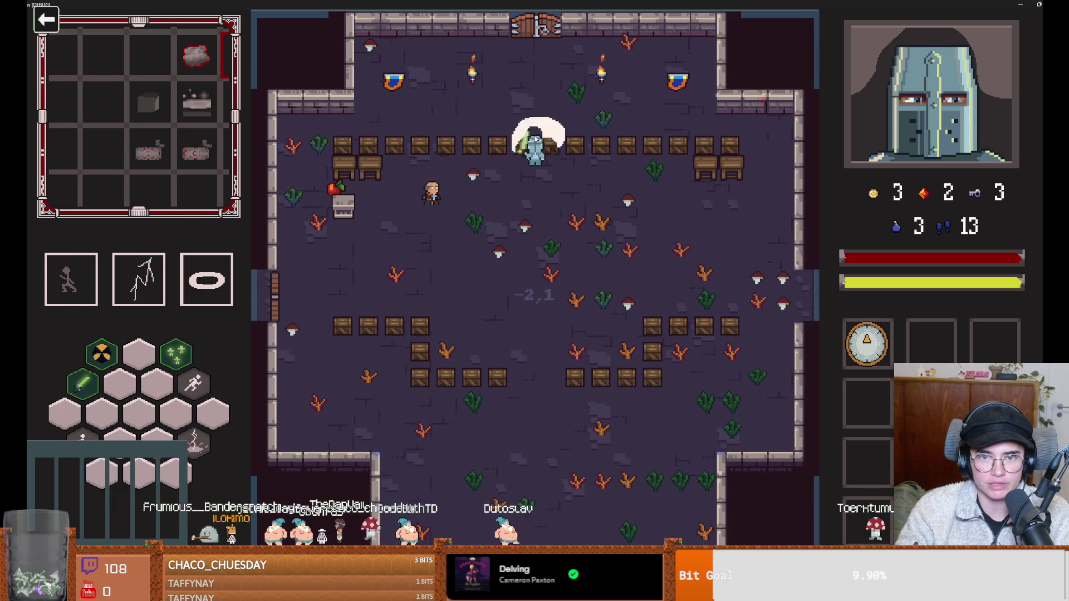
key("w")
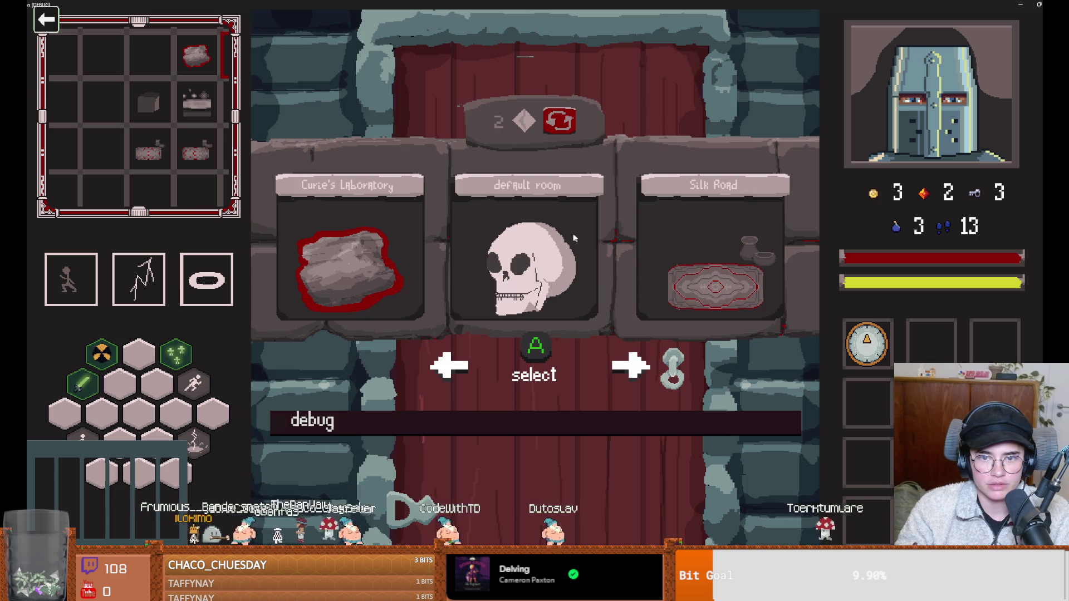
Enter Curie's Laboratory and kill the bat with the sword and lightning.
left_click(361, 238)
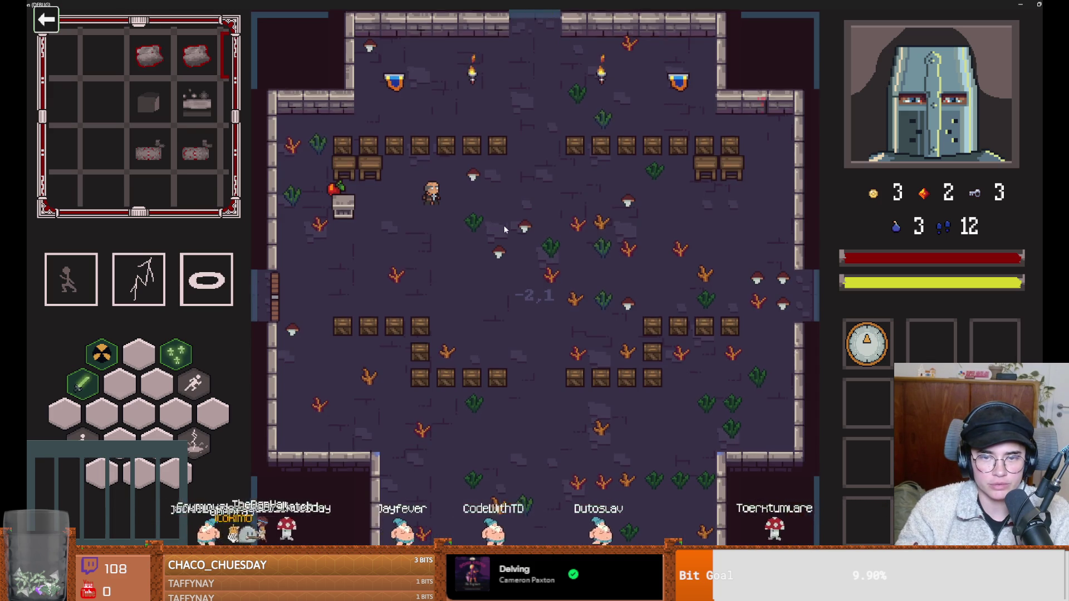
key("w")
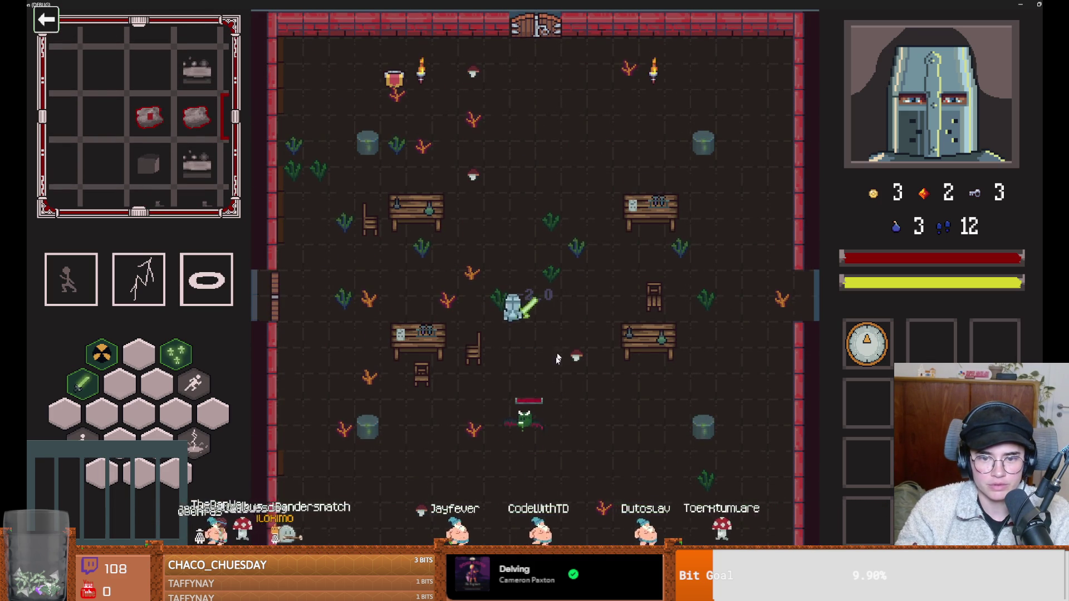
left_click(514, 411)
key("s")
key("d")
key("e")
Dash up to Marie and talk to her, triggering the upgrade_panel.gd error.
key("w")
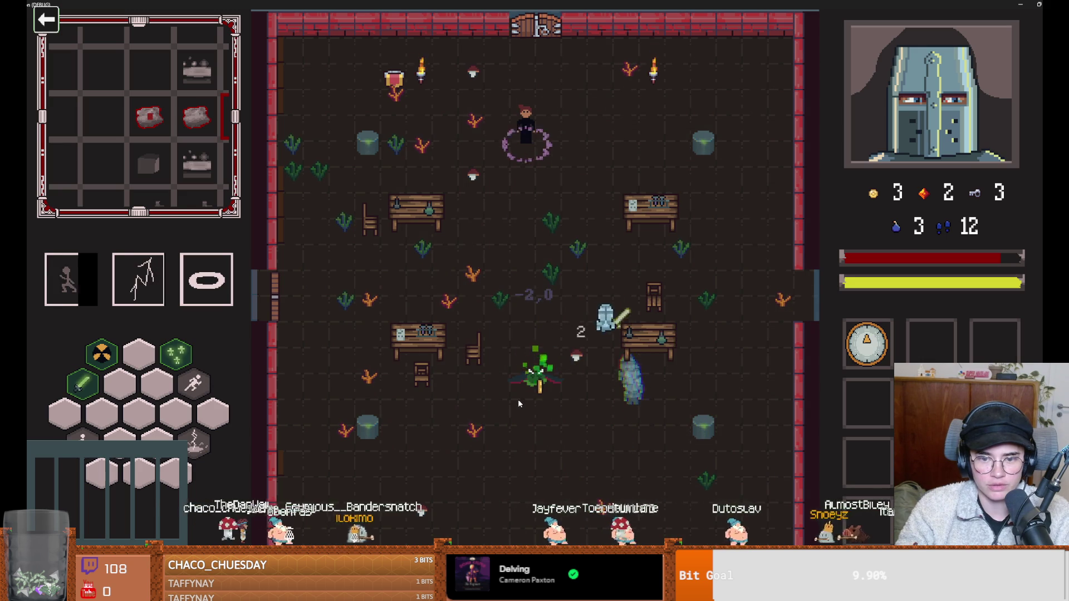
key("a")
key("s")
key("w")
key("space")
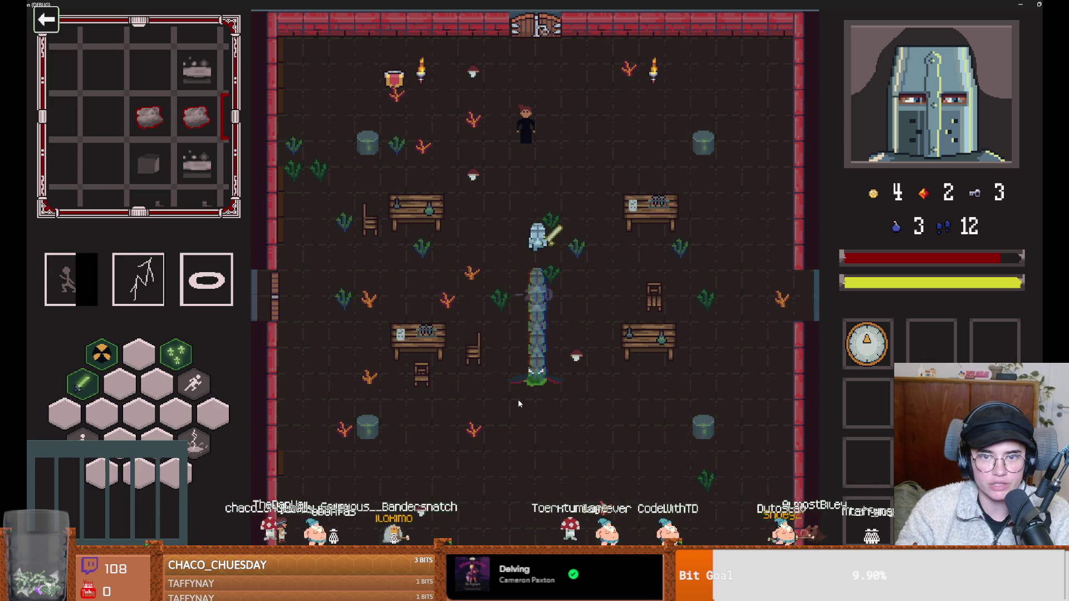
key("e")
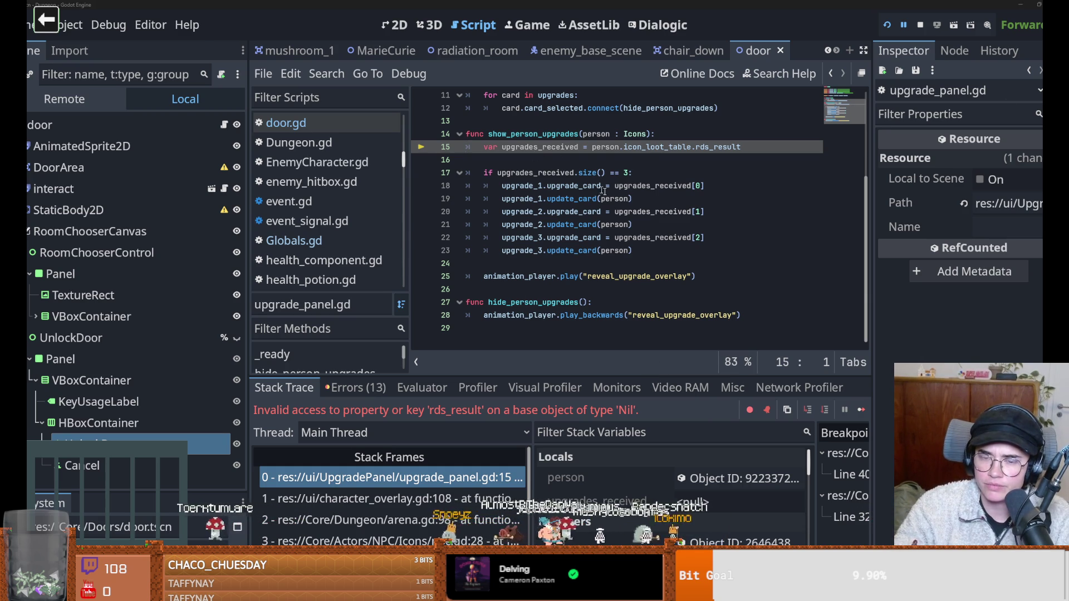
Check the value of person on line 15 of upgrade_panel.gd, then rerun the project.
scroll(540, 224, "up", 2)
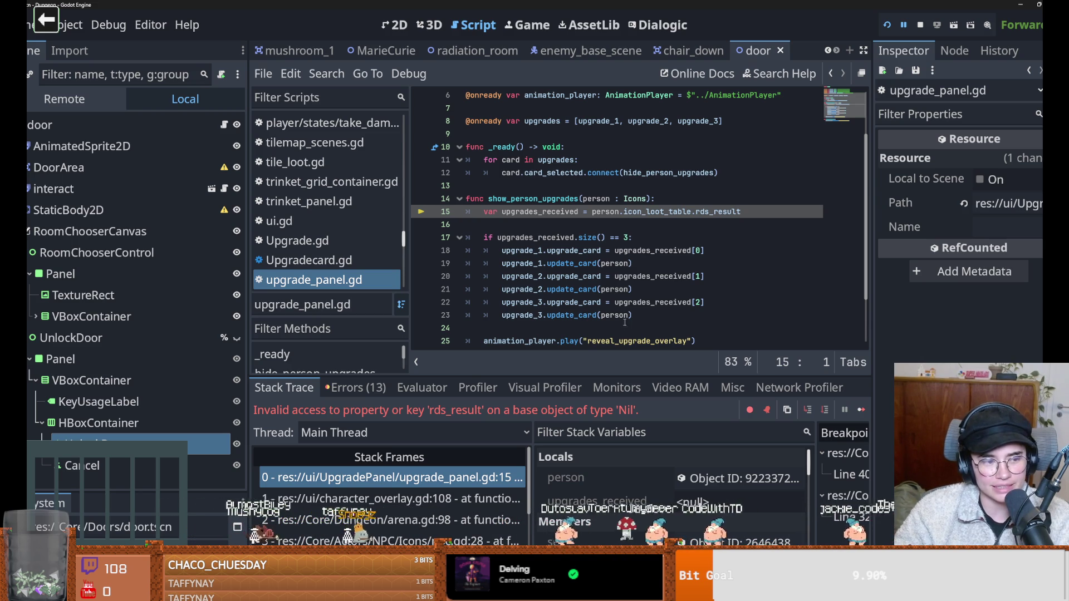
scroll(557, 355, "up", 1)
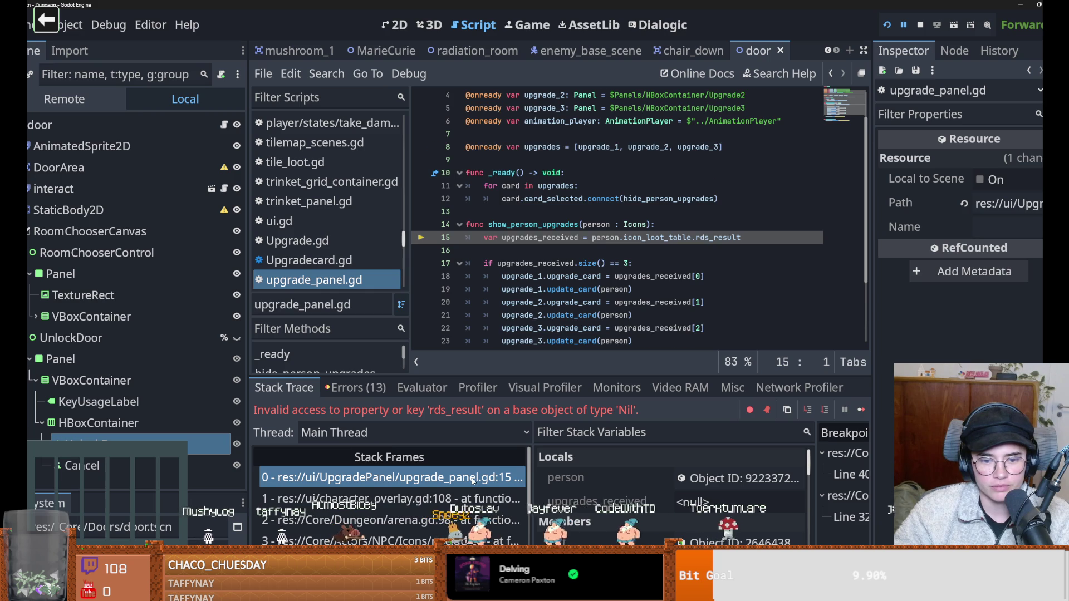
scroll(680, 338, "down", 1)
scroll(680, 338, "up", 2)
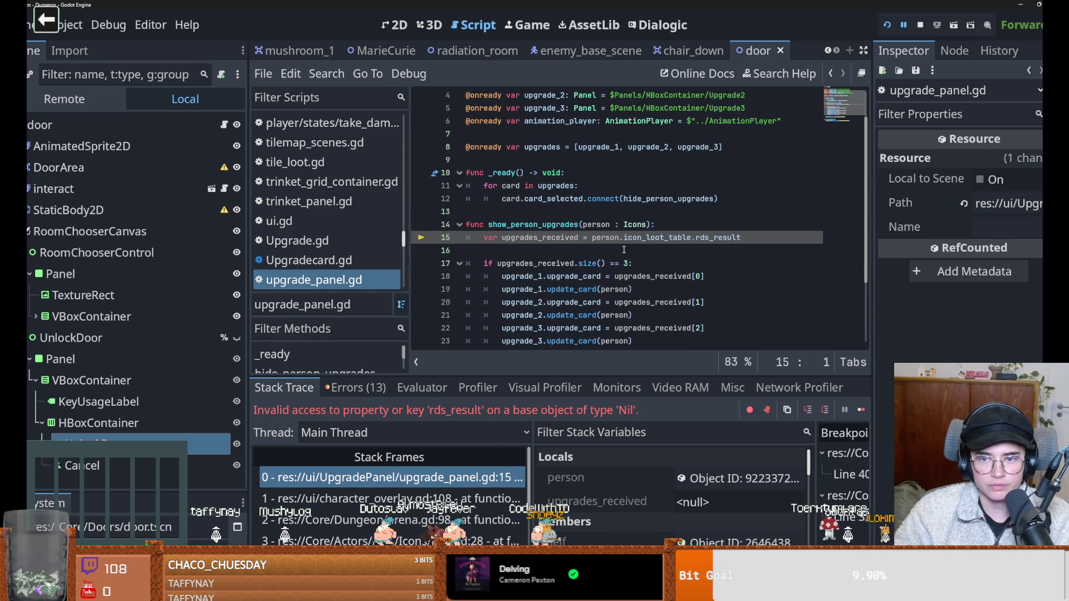
left_click(609, 238)
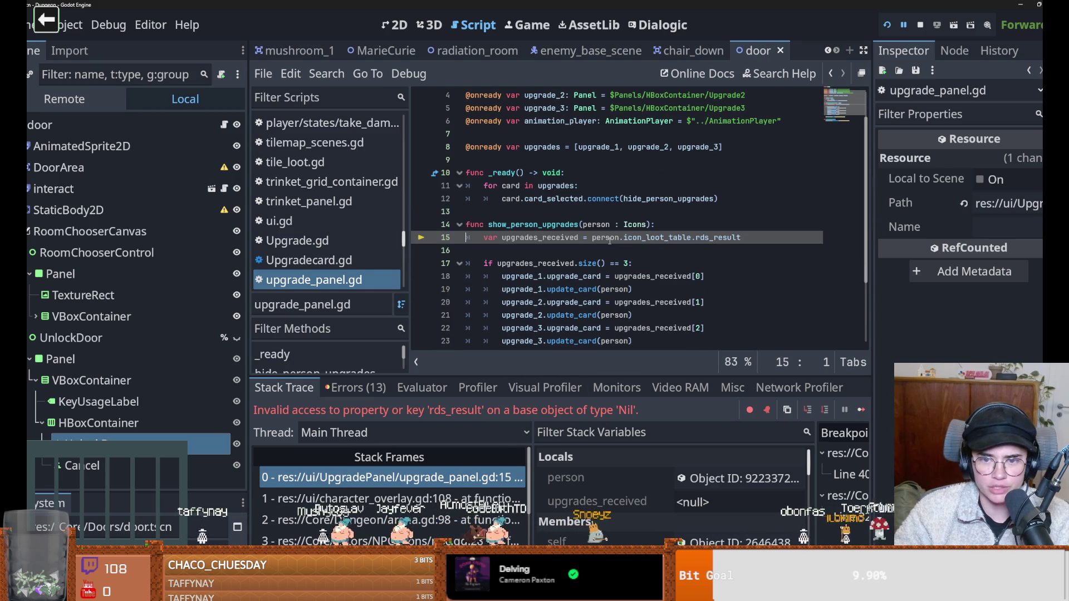
double_click(609, 238)
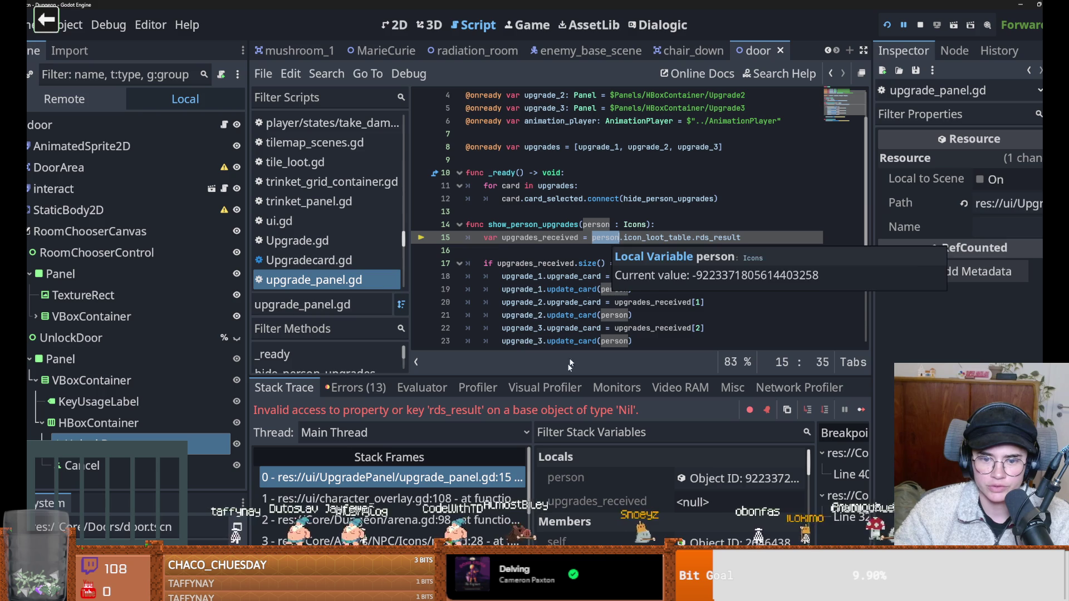
left_click(389, 477)
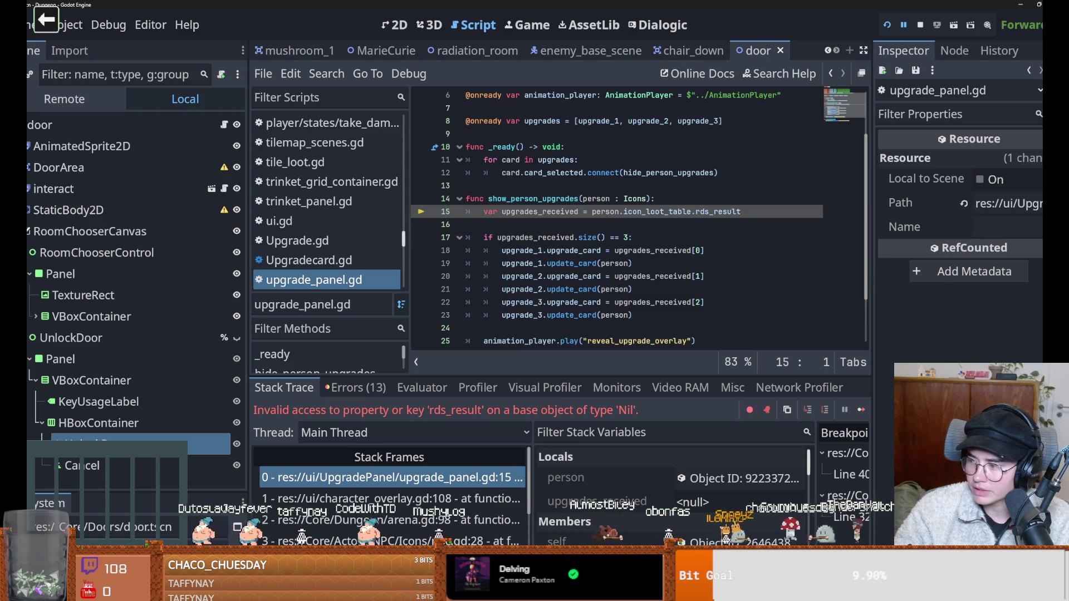
key("F5")
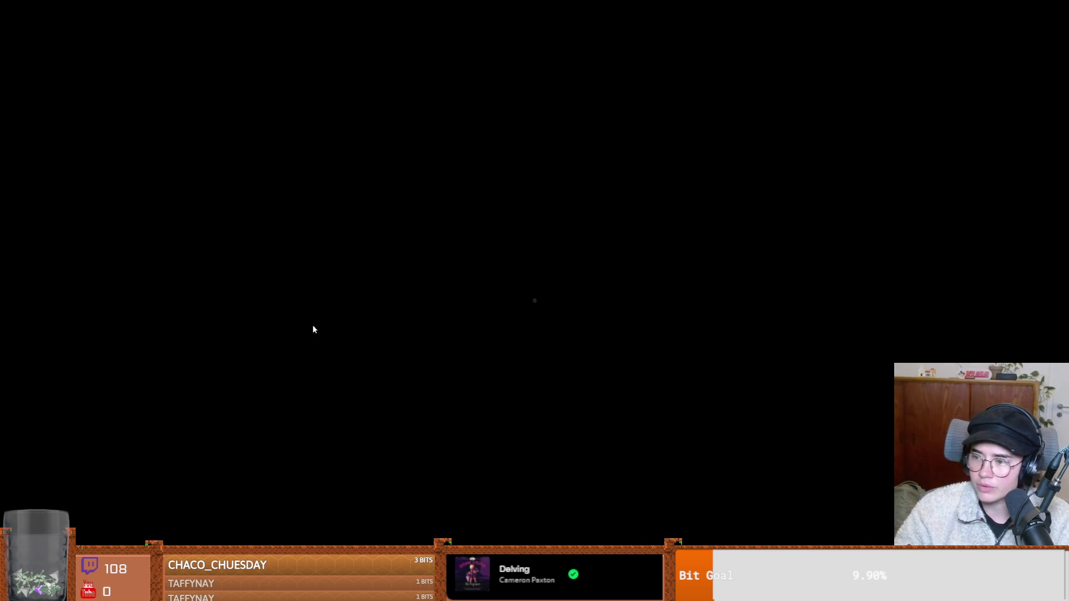
Start the Cannon game from the Stream chat game launcher.
left_click(425, 282)
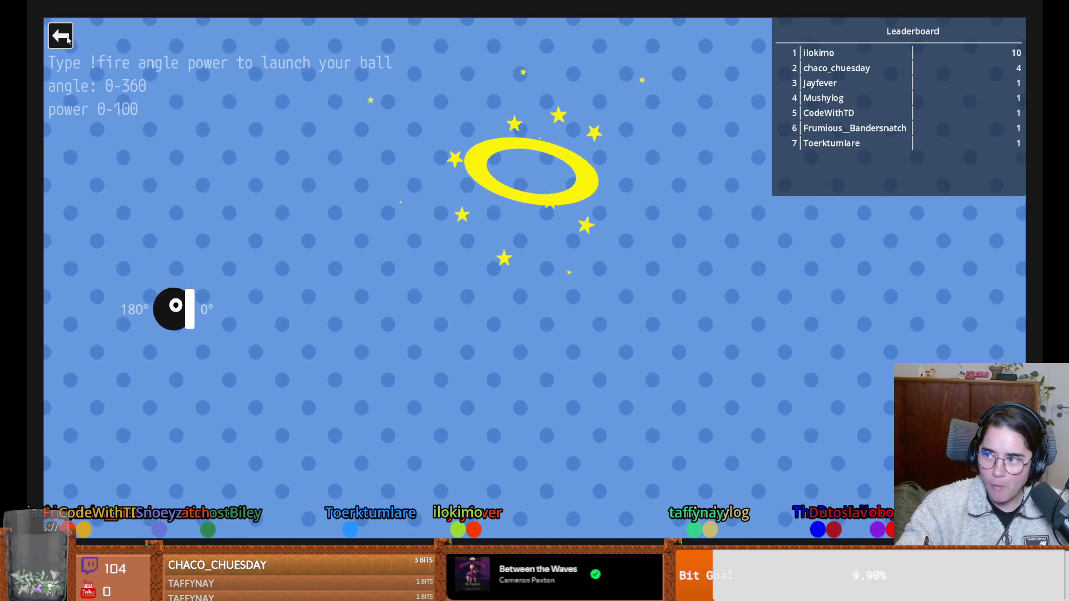
Leave Cannon and start Jackie's Lemmings from the game selection screen.
left_click(61, 36)
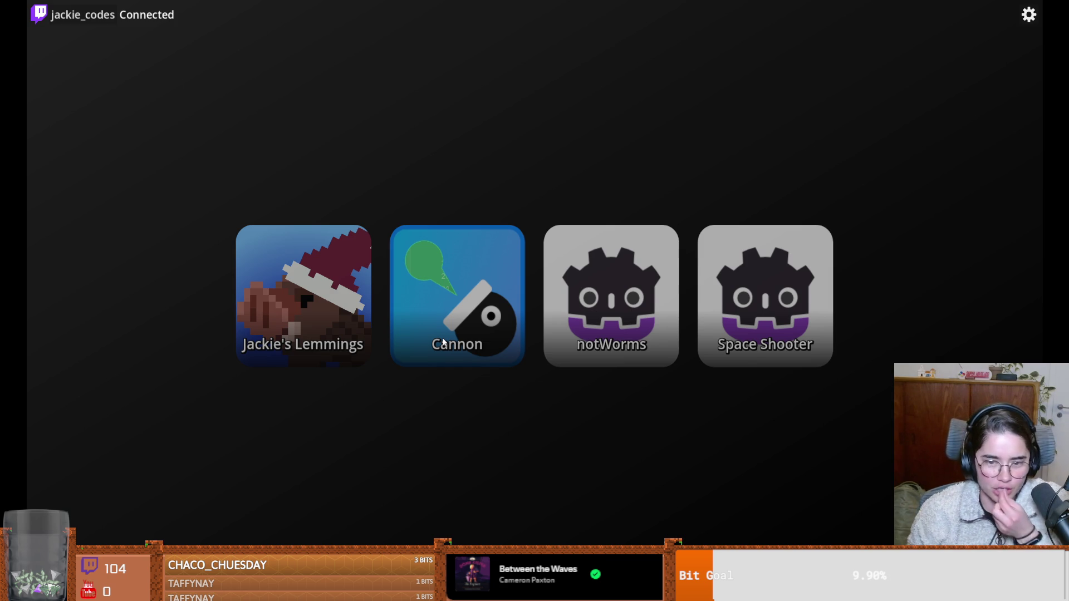
left_click(320, 321)
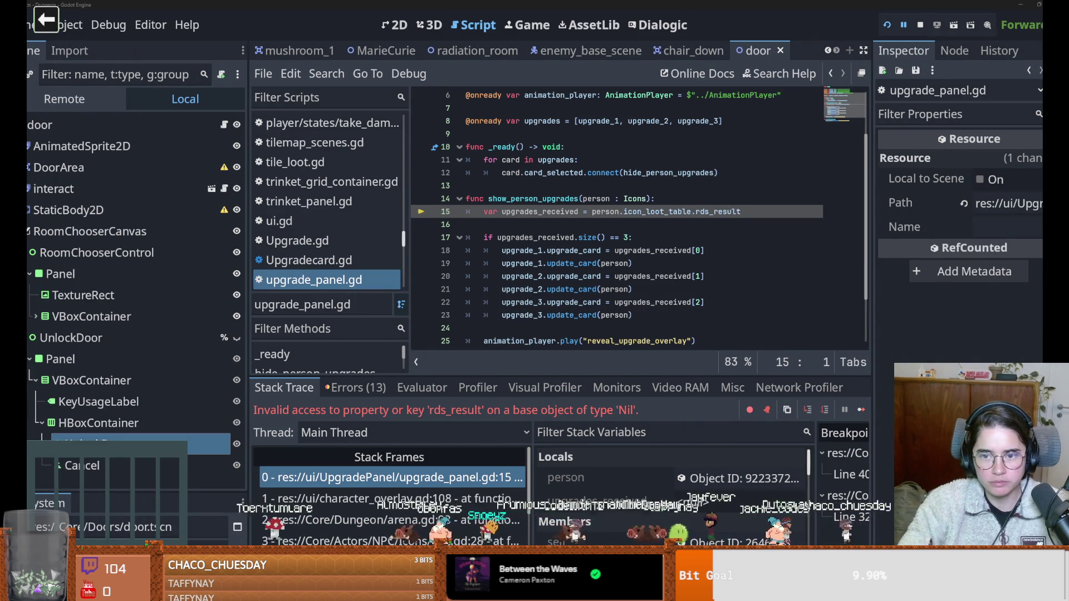
Save the scene and briefly widen the Inspector to read the resource path, then restore it.
left_click(605, 228)
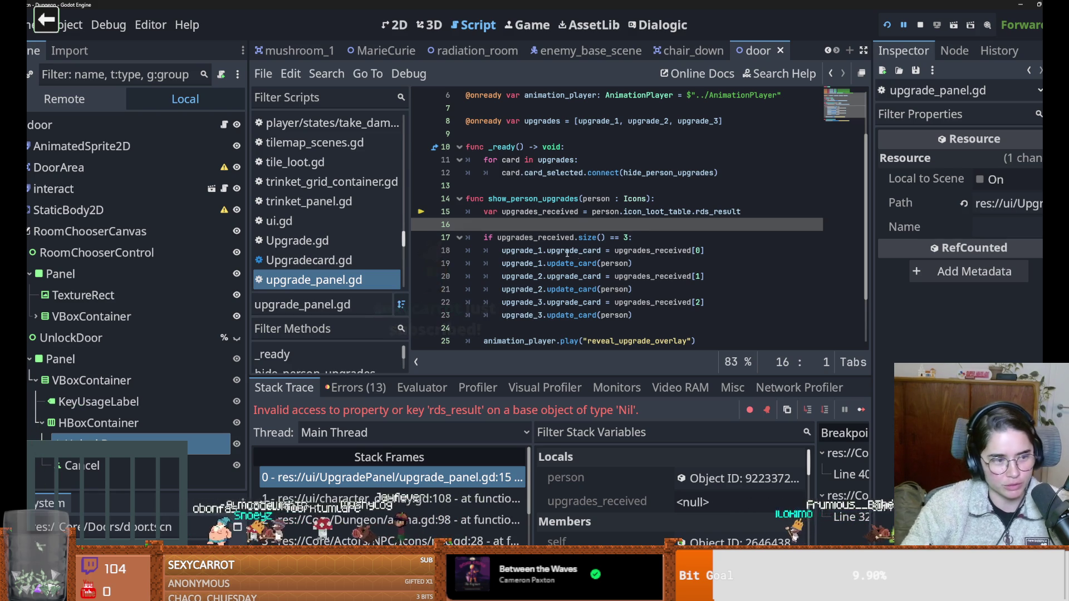
scroll(575, 254, "up", 1)
key("ctrl+s")
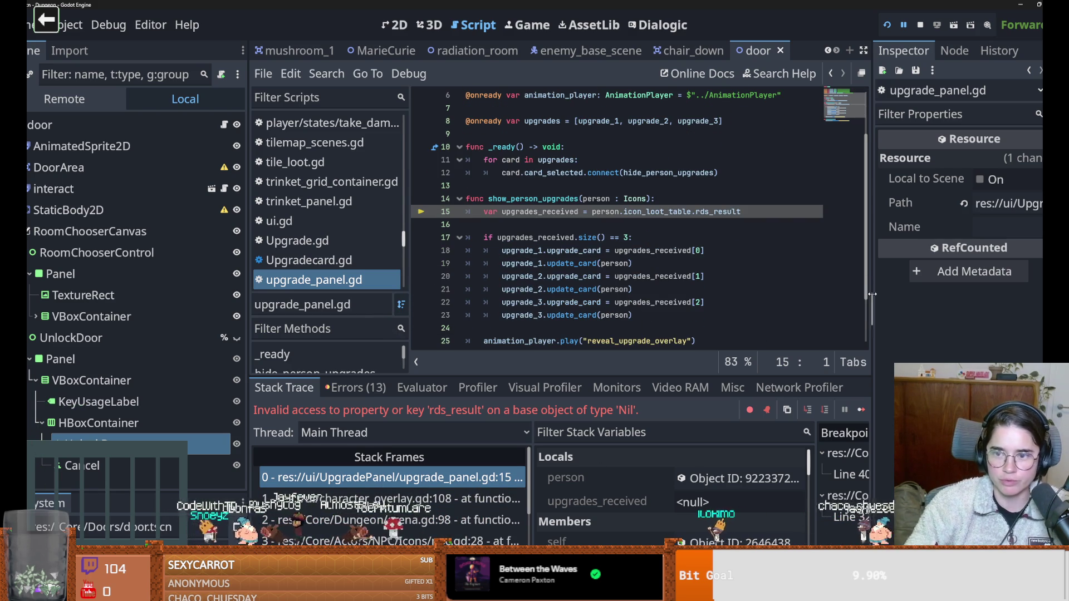
left_click_drag(871, 292, 729, 292)
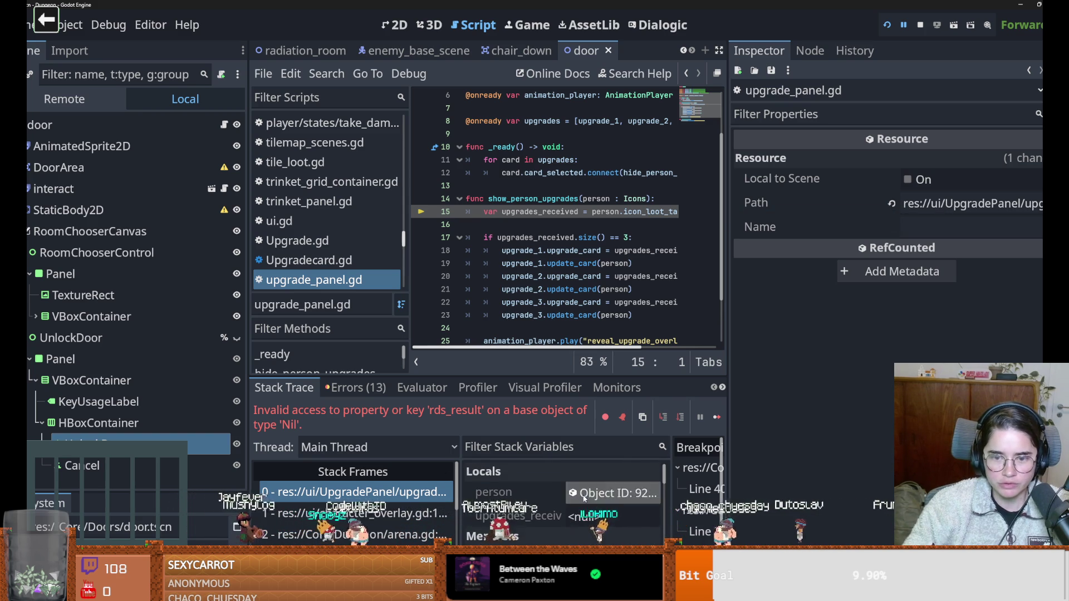
left_click_drag(728, 417, 849, 418)
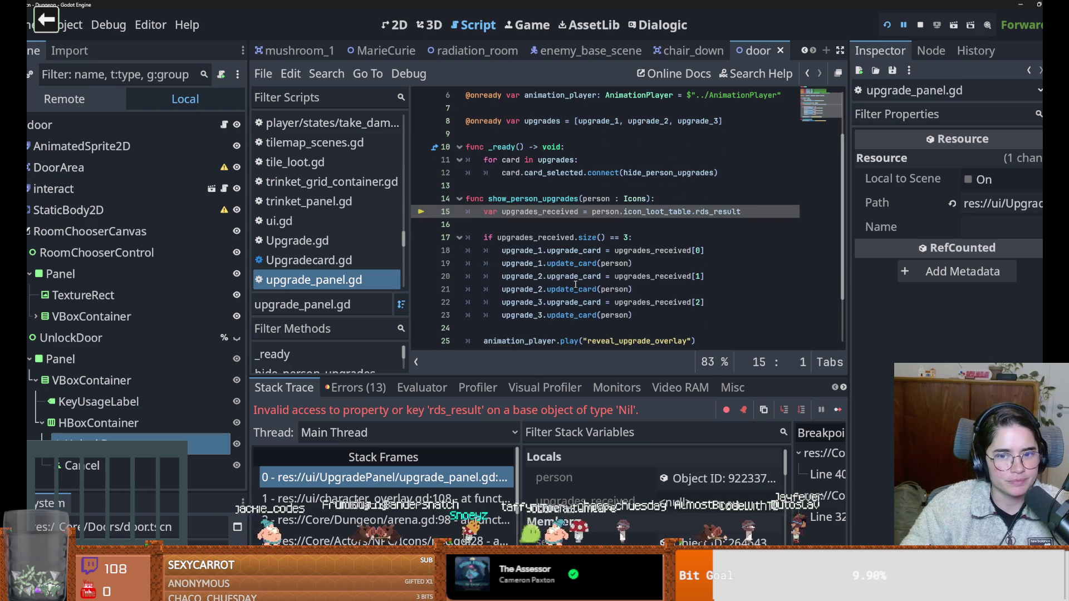
key("ctrl+s")
Save the scene repeatedly while reviewing upgrade_panel.gd around lines 16 and 24.
left_click(548, 225)
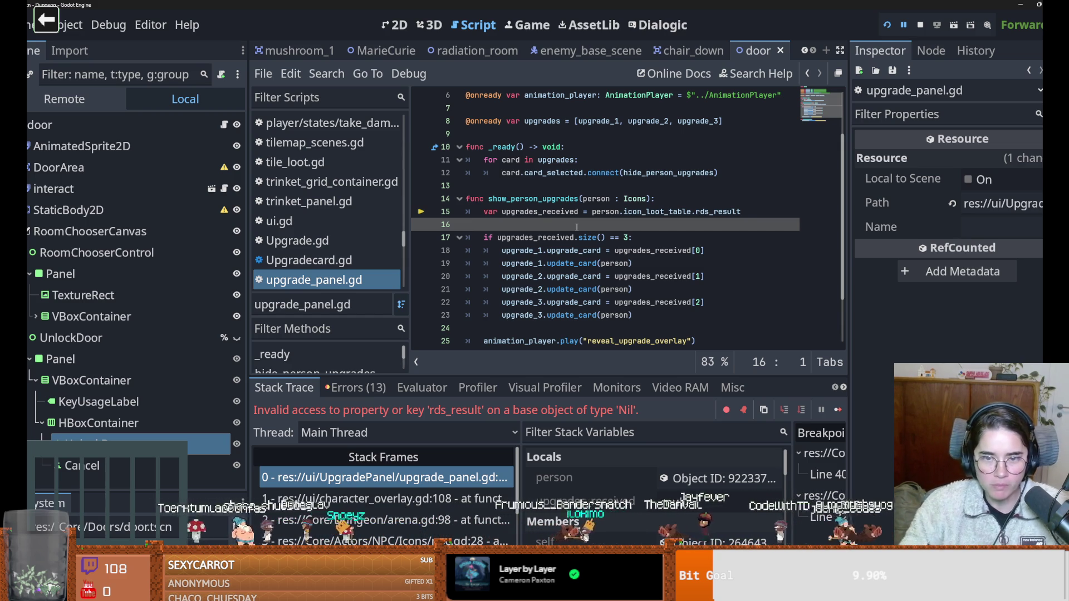
key("ctrl+s")
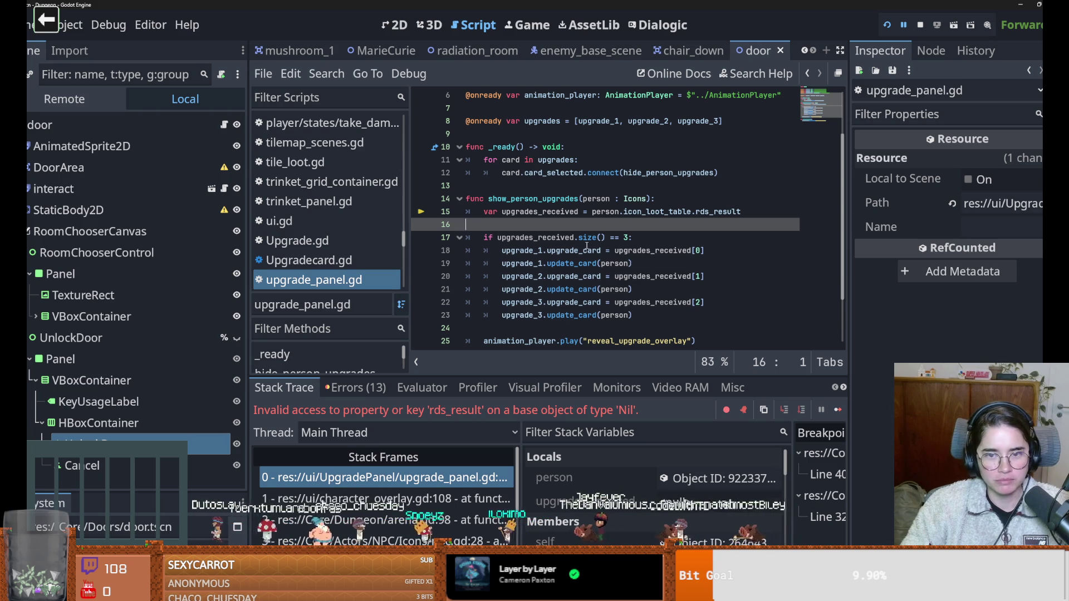
scroll(612, 253, "up", 1)
key("ctrl+s")
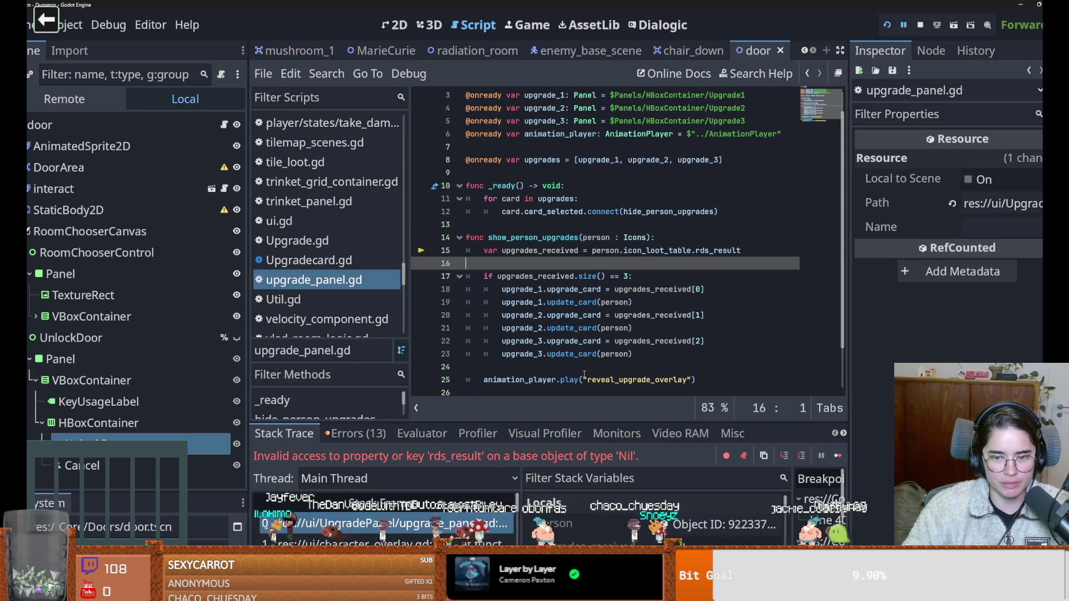
scroll(584, 374, "down", 1)
key("ctrl+s")
left_click(586, 330)
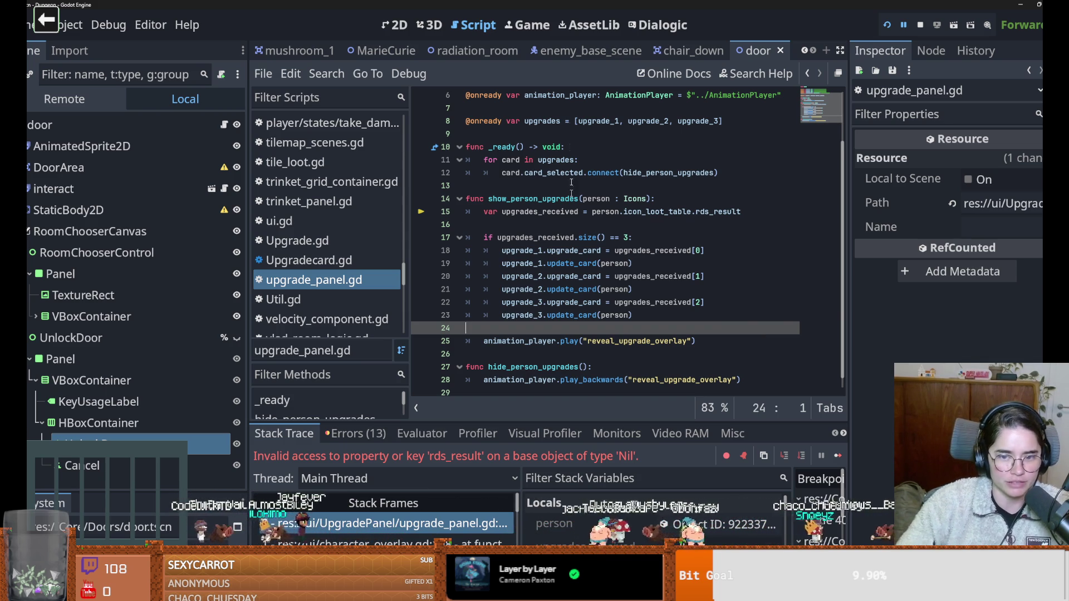
scroll(723, 329, "down", 1)
scroll(696, 323, "up", 2)
scroll(667, 316, "down", 2)
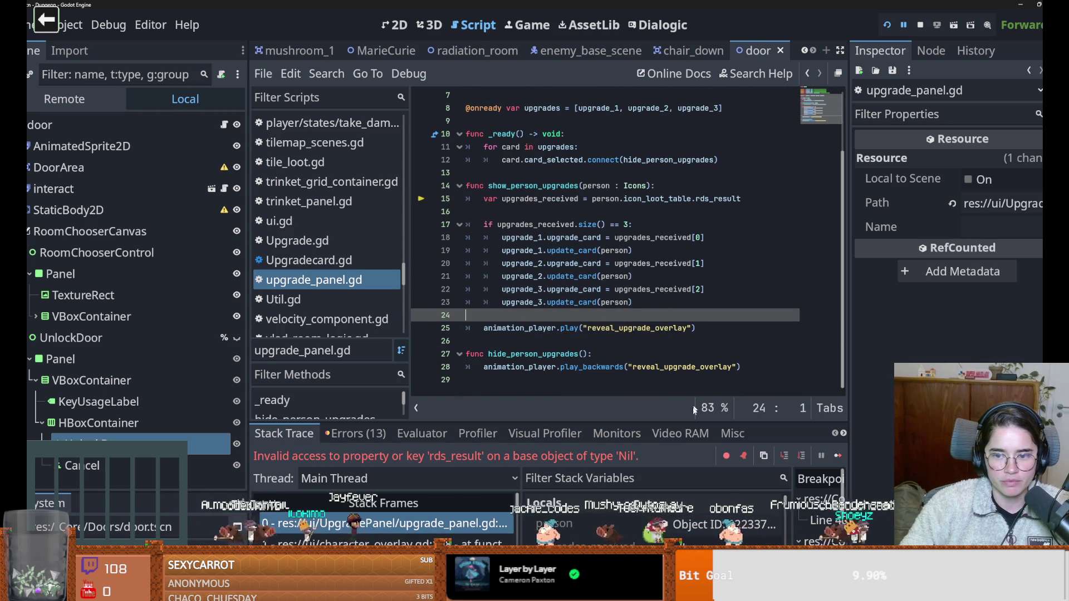
scroll(614, 345, "up", 1)
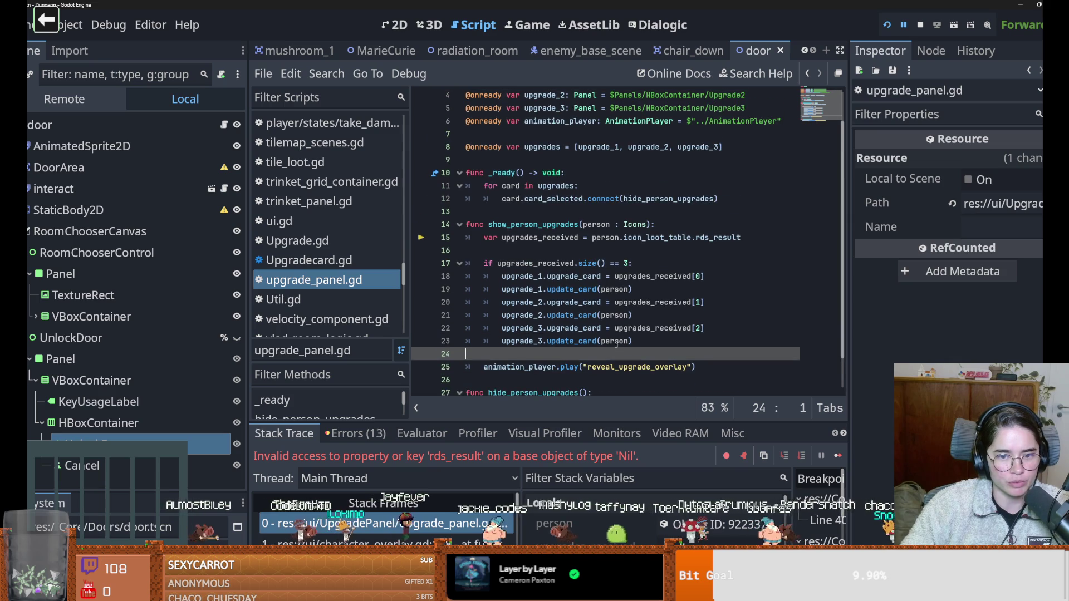
left_click(564, 250)
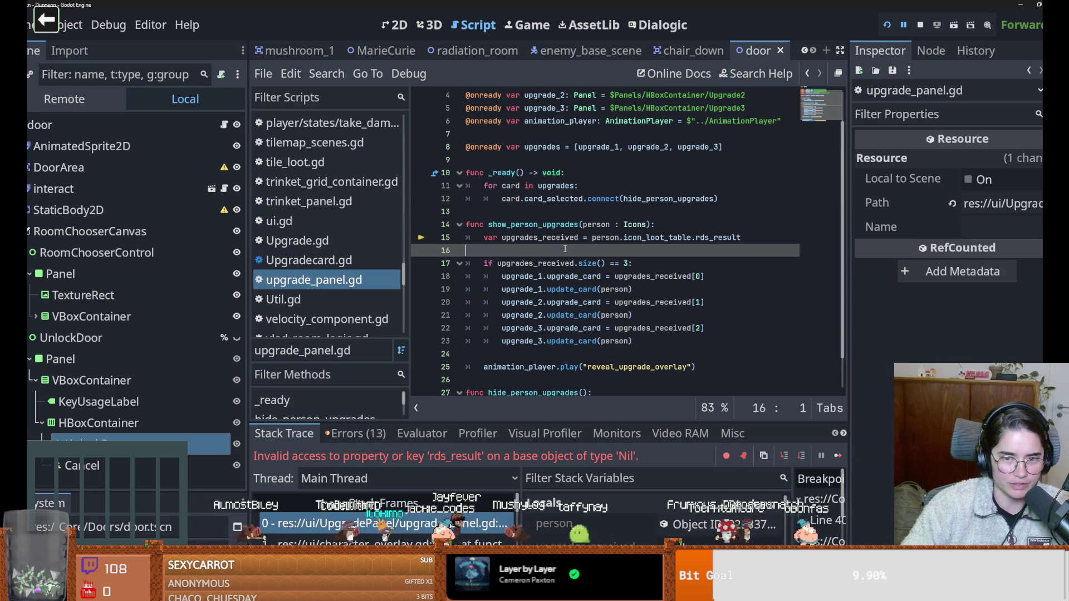
key("ctrl+s")
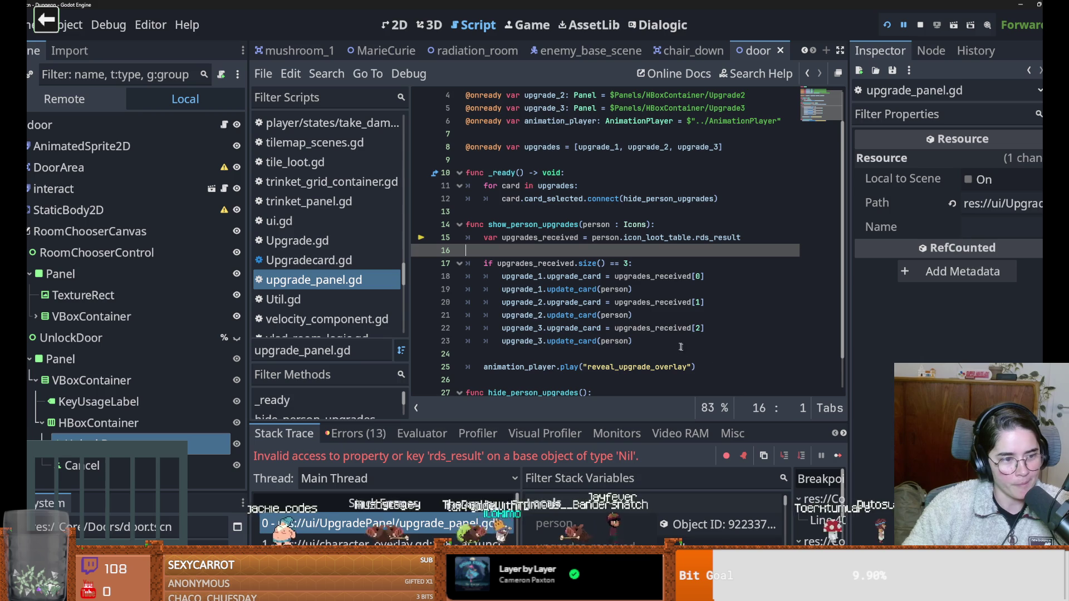
scroll(609, 327, "down", 1)
scroll(597, 309, "up", 1)
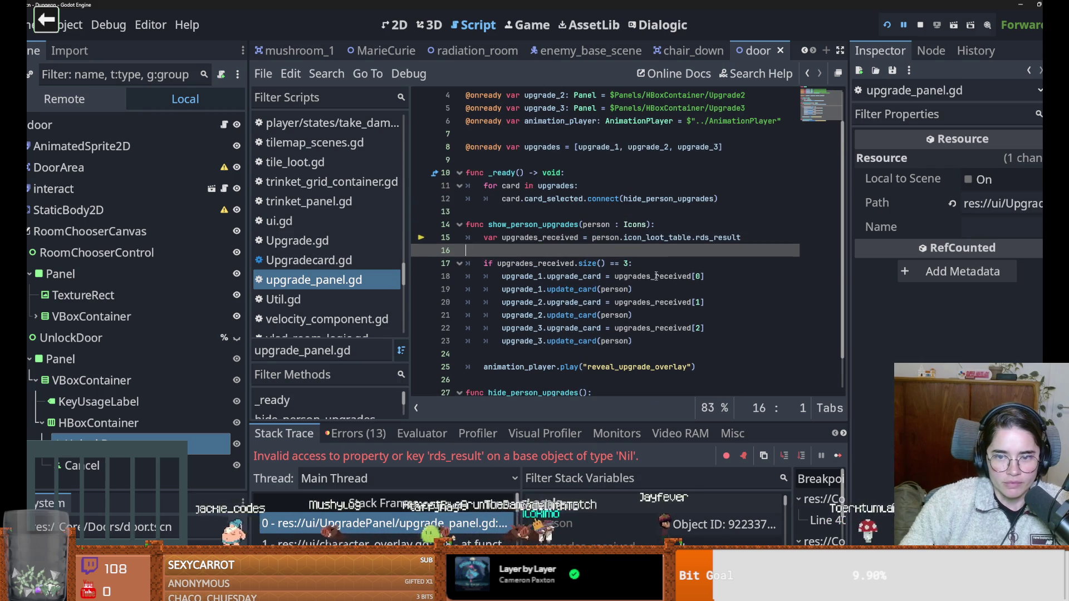
Make the debugger panel taller and insert a new line after line 14 in show_person_upgrades.
left_click_drag(640, 422, 645, 373)
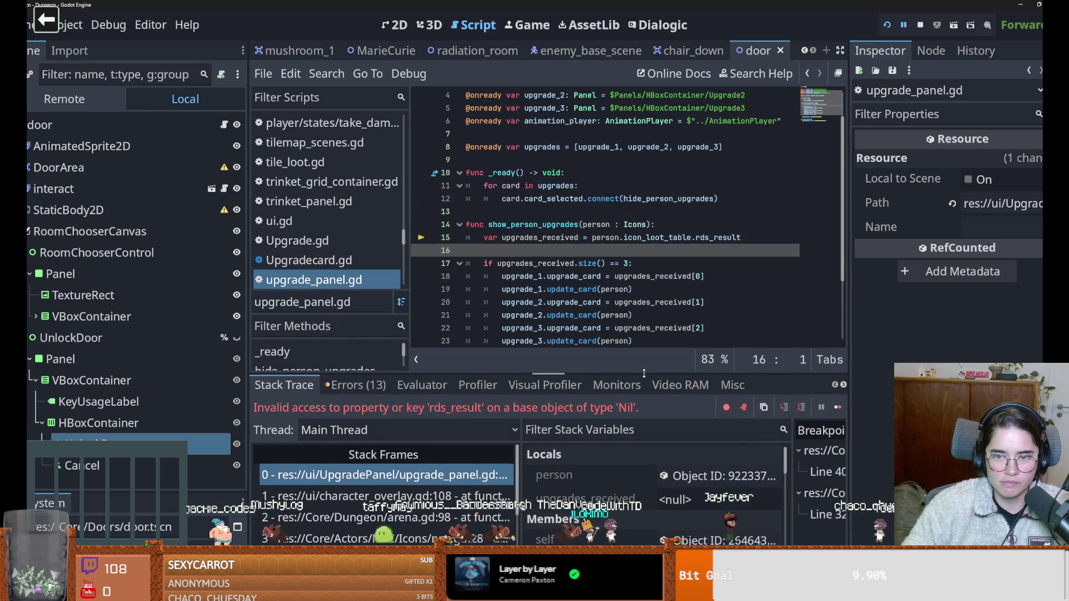
left_click(666, 228)
key("Return")
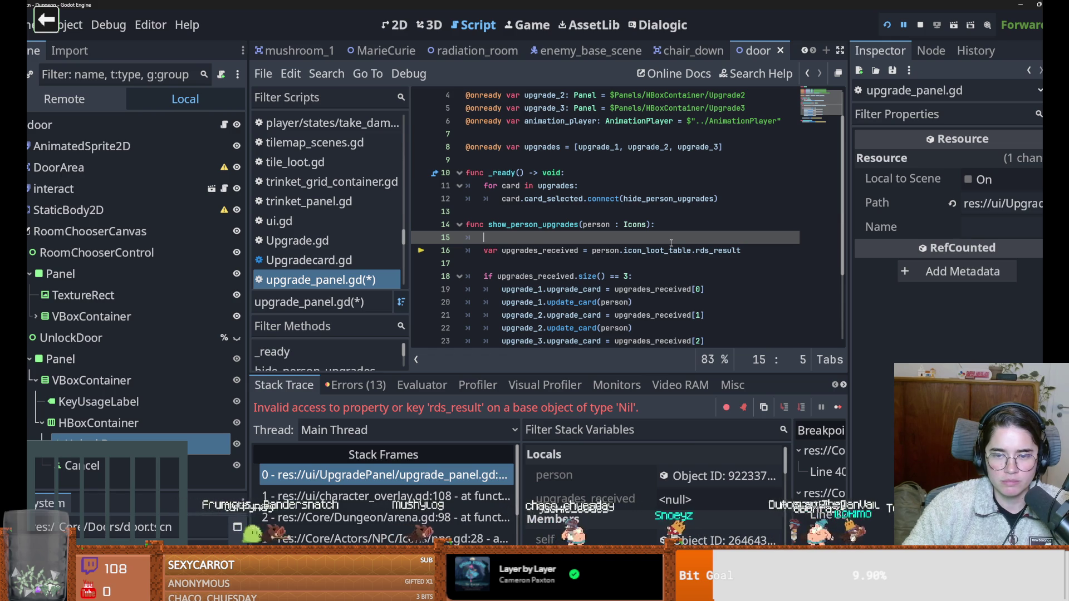
left_click(653, 251)
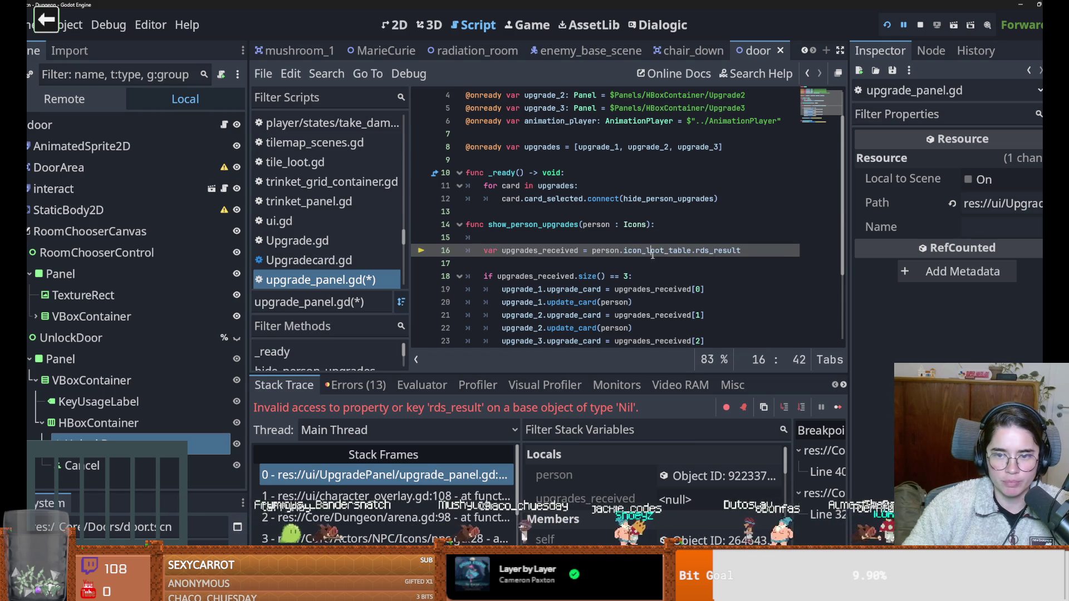
double_click(653, 251)
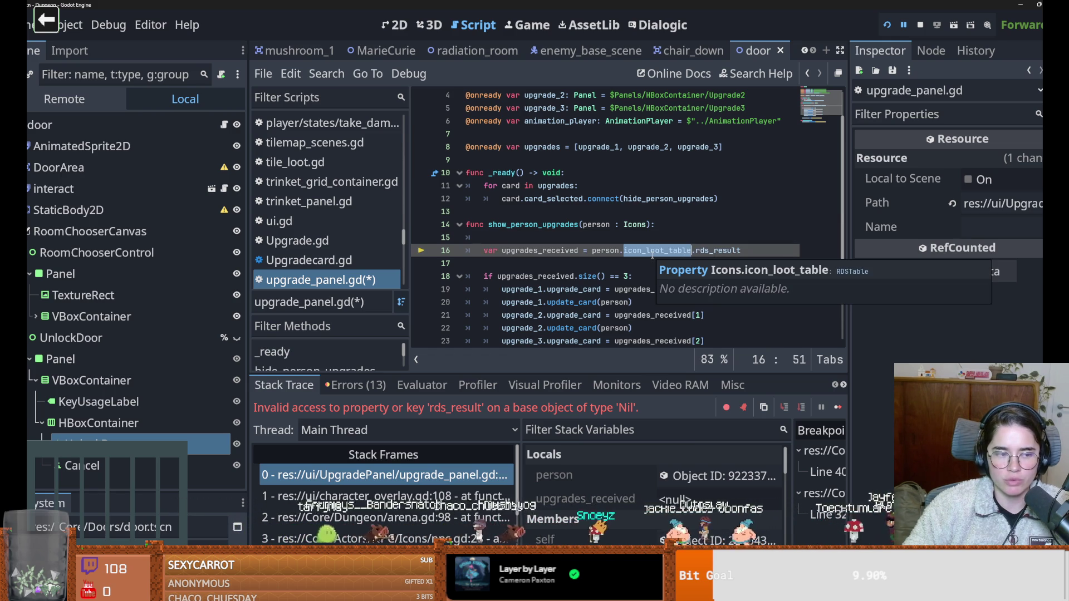
scroll(614, 266, "up", 1)
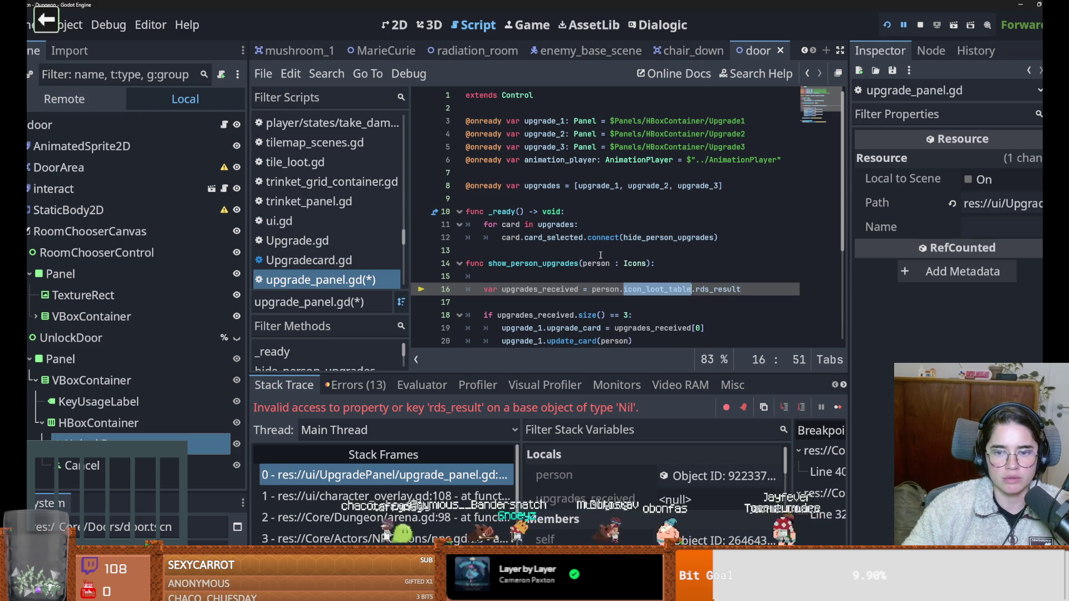
left_click_drag(92, 492, 93, 272)
left_click(95, 330)
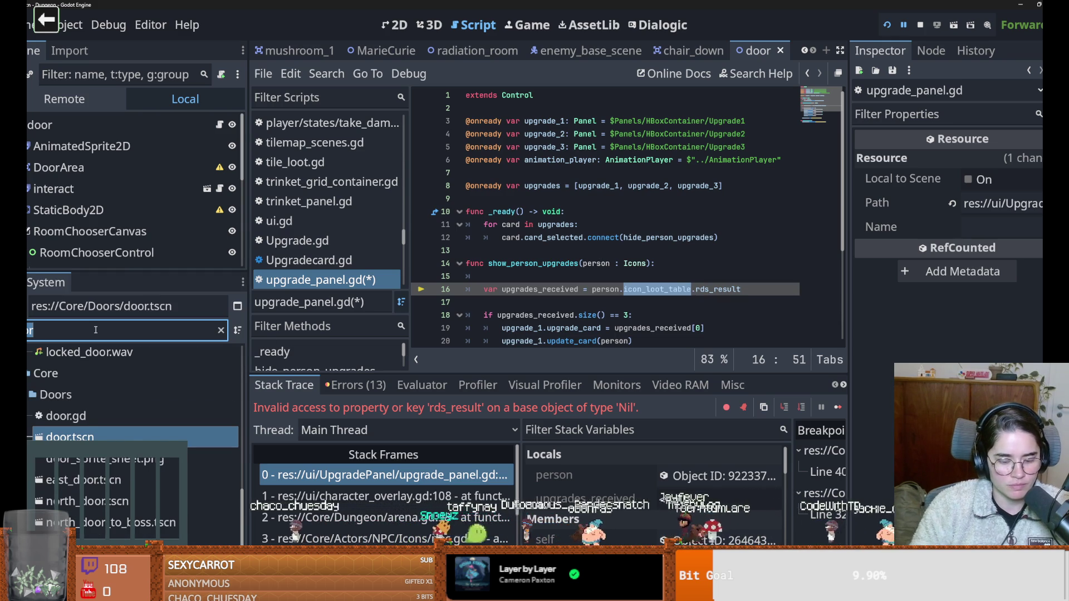
key("BackSpace")
key("BackSpace")
key("BackSpace")
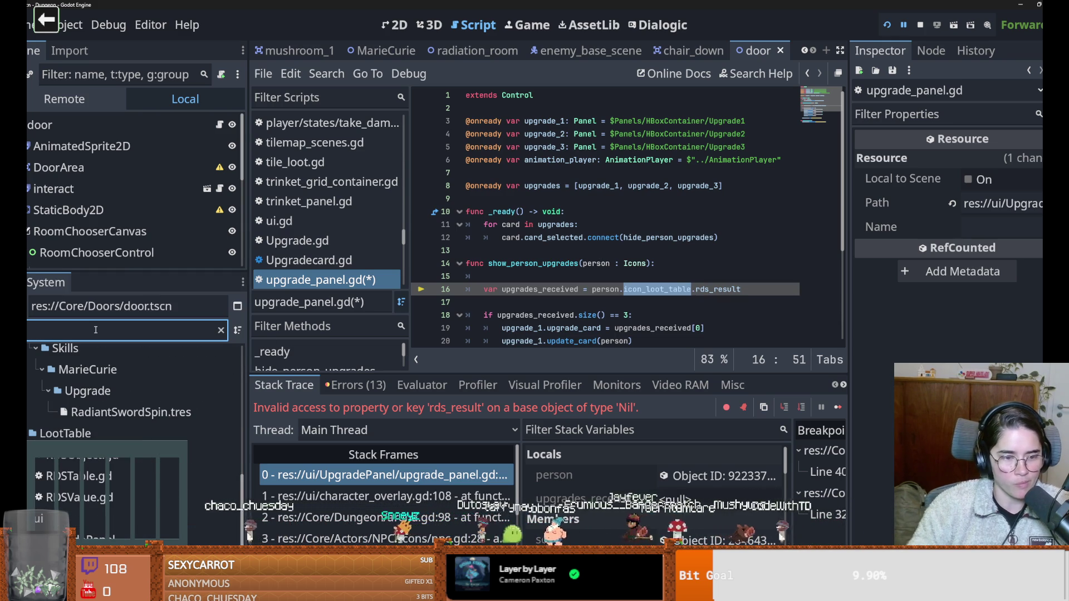
left_click(100, 478)
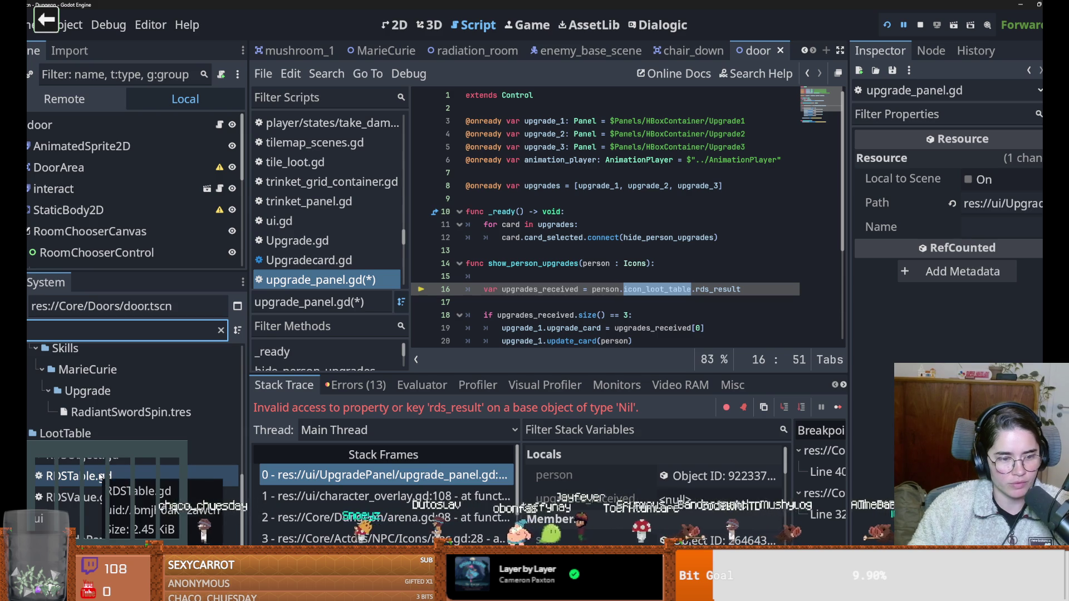
double_click(101, 477)
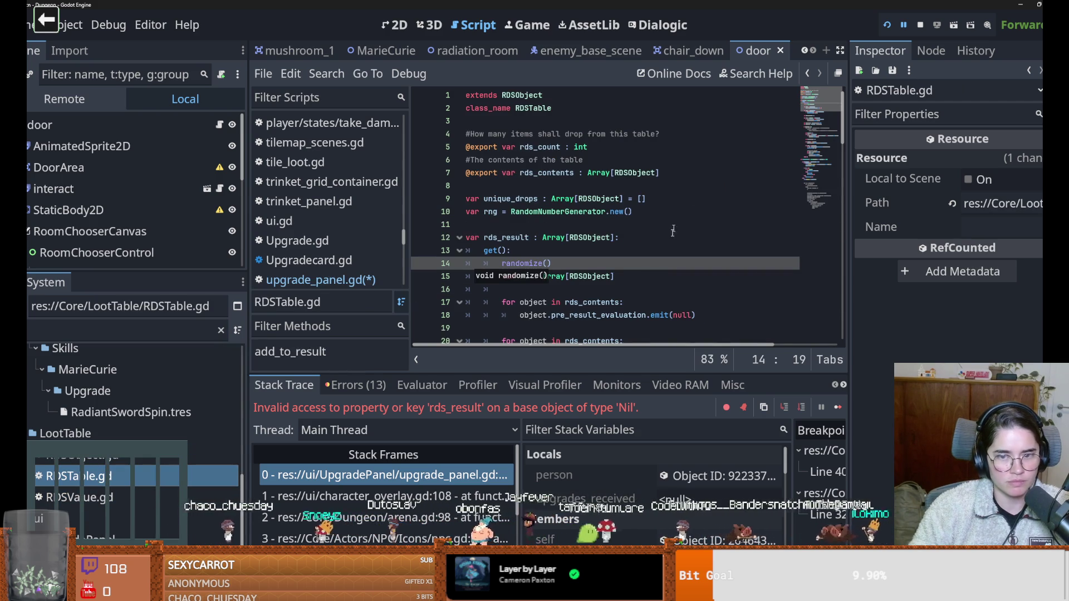
scroll(590, 273, "down", 3)
left_click(566, 252)
scroll(566, 252, "down", 7)
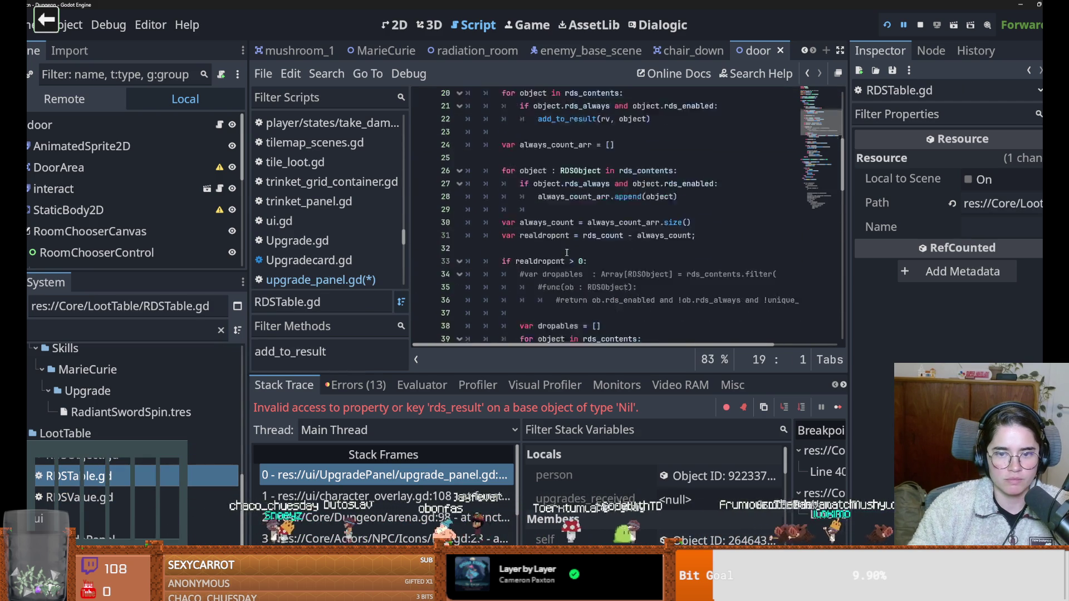
scroll(568, 253, "up", 2)
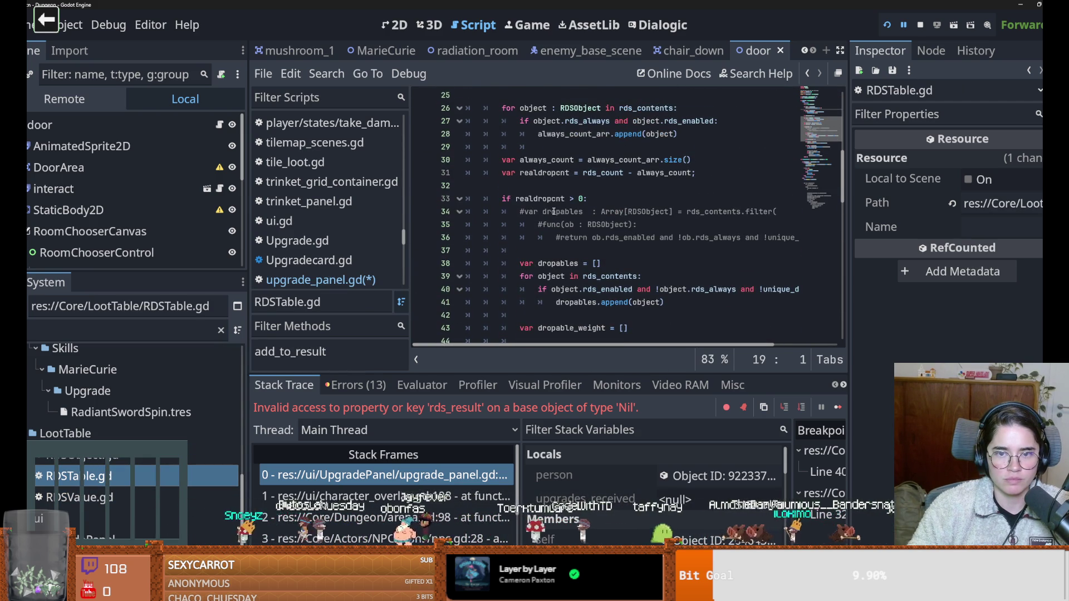
double_click(543, 199)
left_click(555, 174)
double_click(603, 173)
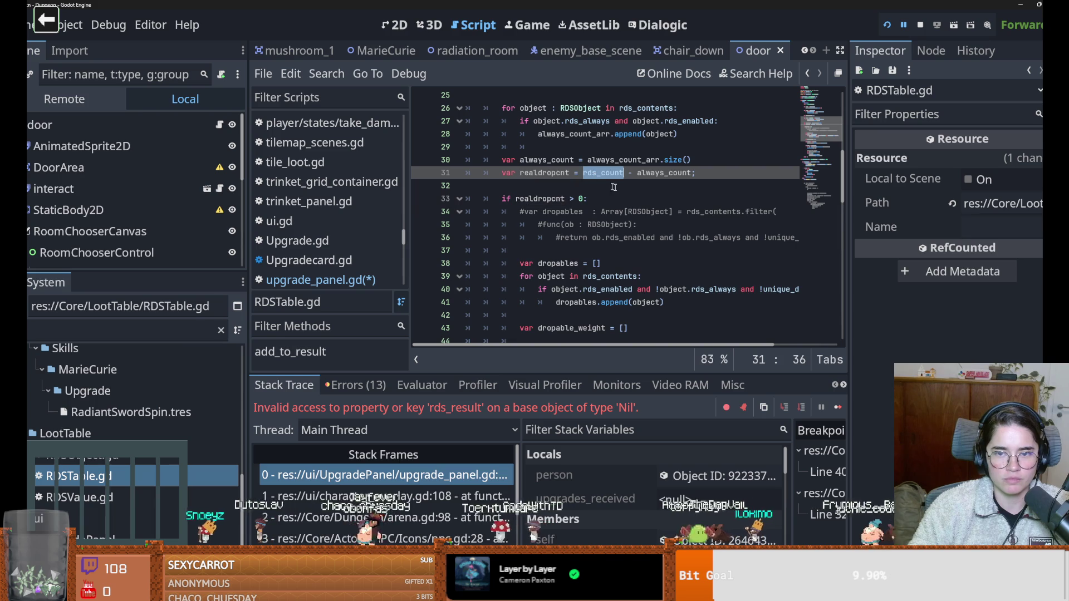
scroll(648, 258, "up", 2)
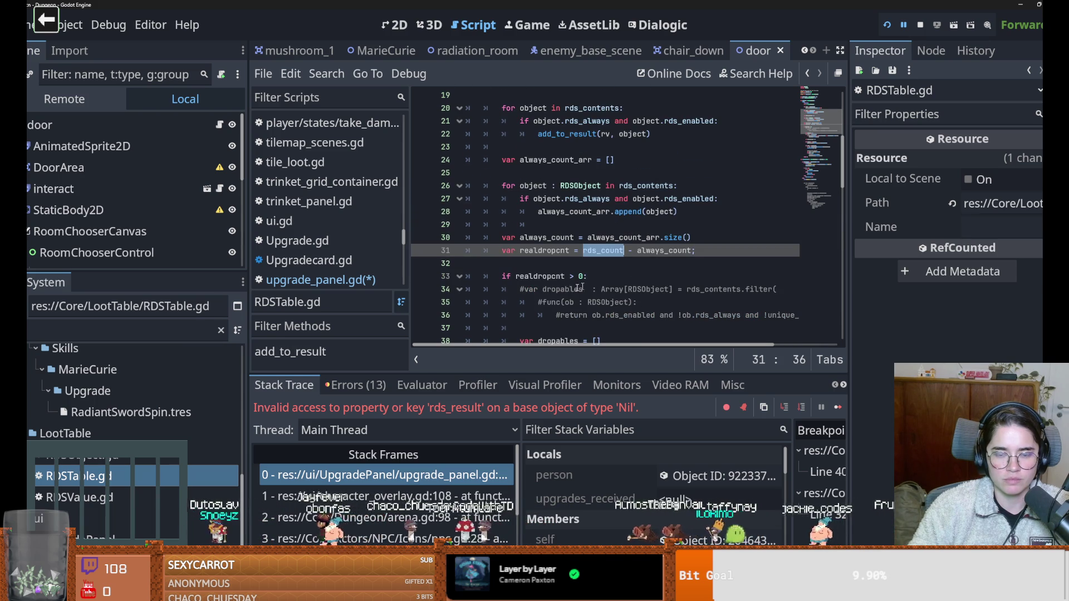
left_click(564, 265)
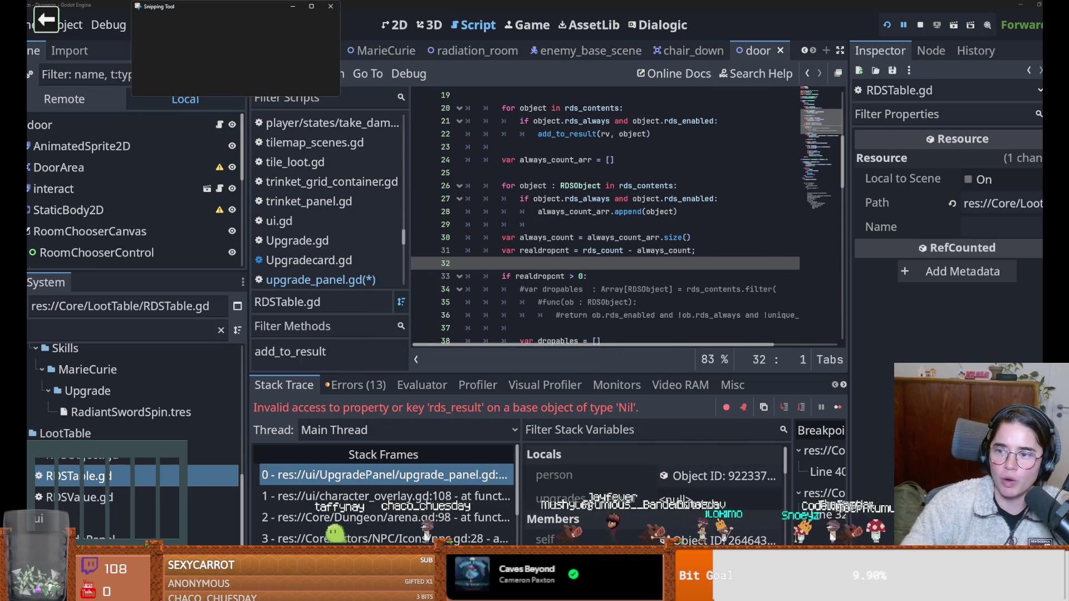
Snip the KFC tacos ad, close Snipping Tool, and return the caret to line 33 of the script.
left_click(152, 24)
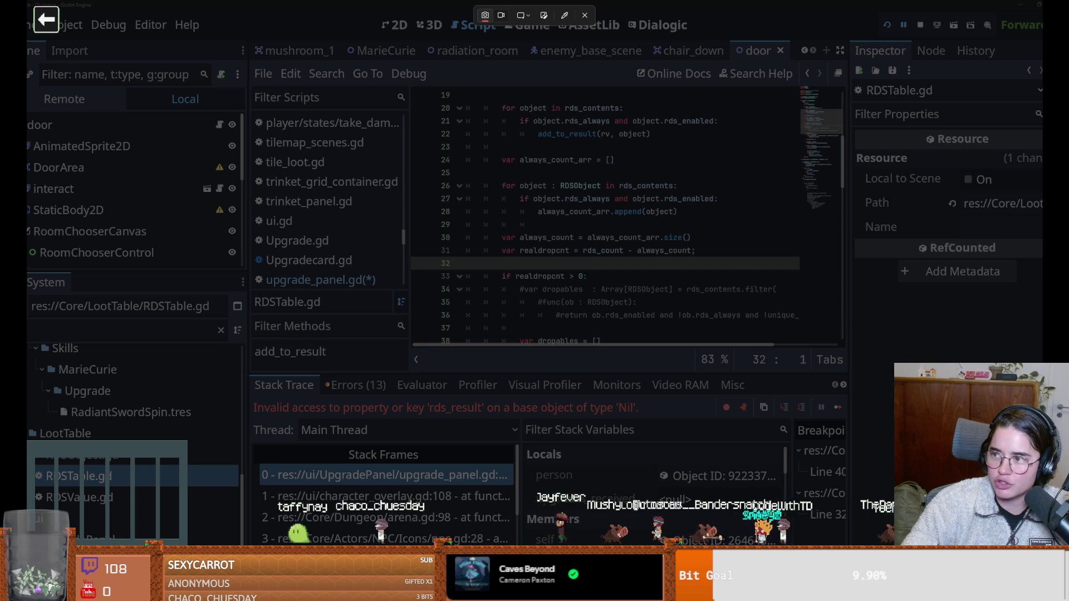
key("Escape")
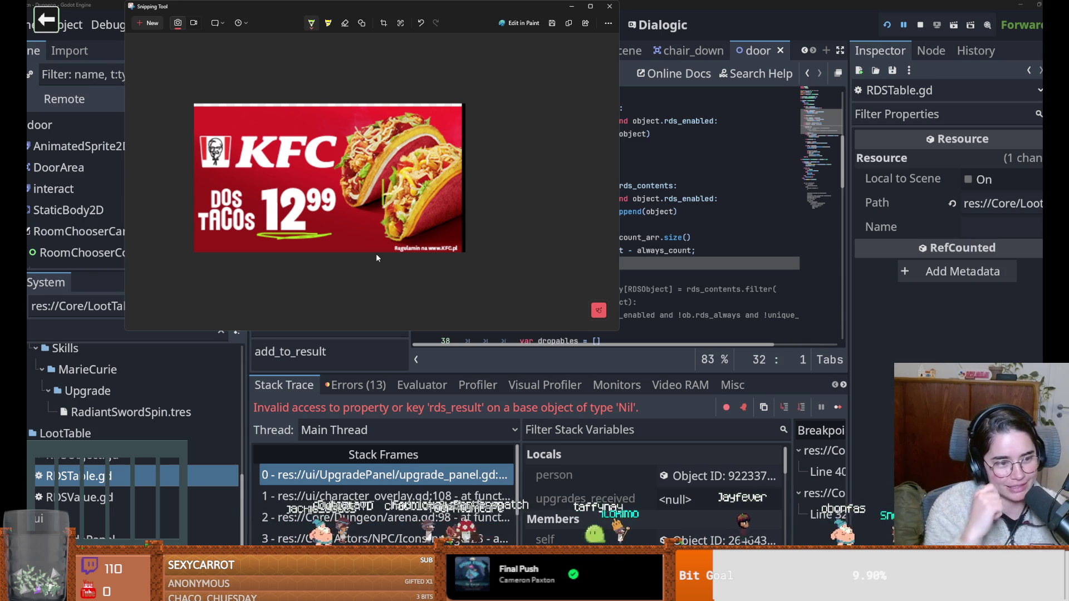
left_click(609, 6)
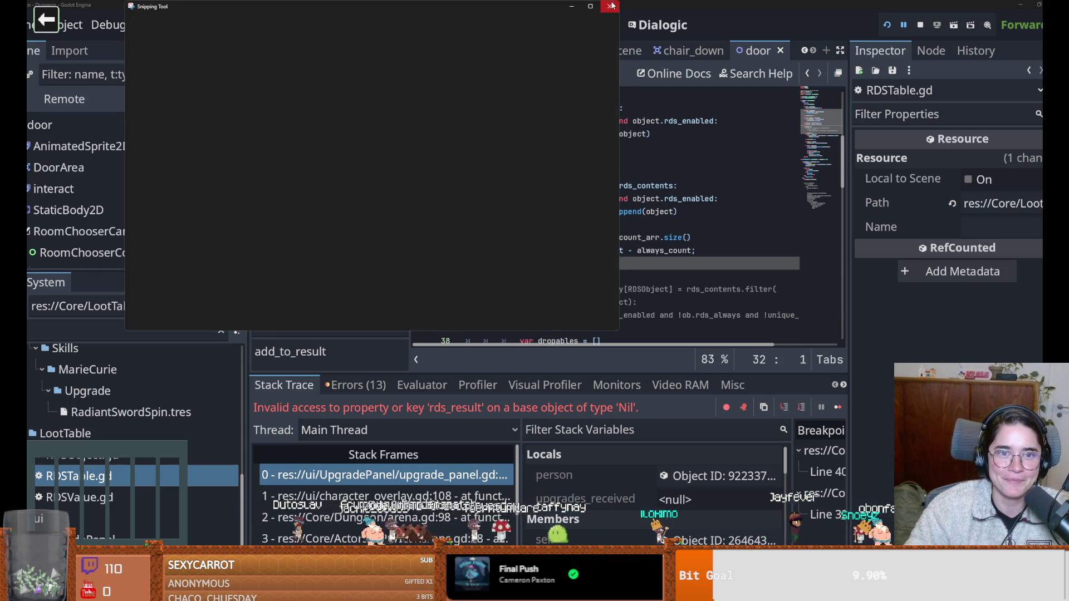
left_click(579, 224)
left_click(640, 276)
Save upgrade_panel.gd and widen the code editor by narrowing the Inspector and left dock.
key("ctrl+s")
left_click_drag(849, 303, 885, 303)
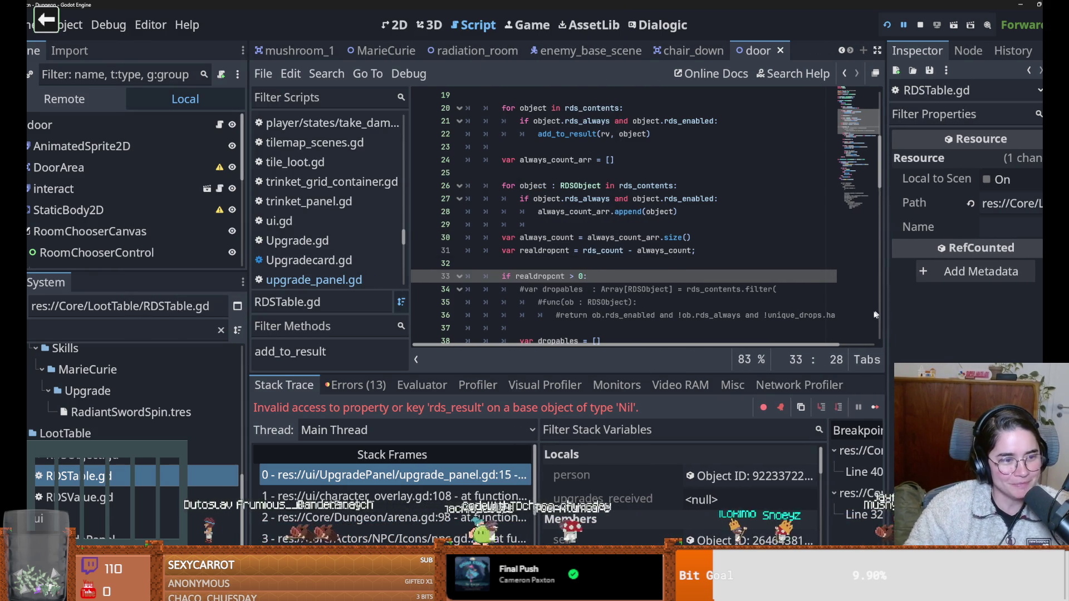
left_click_drag(248, 333, 207, 333)
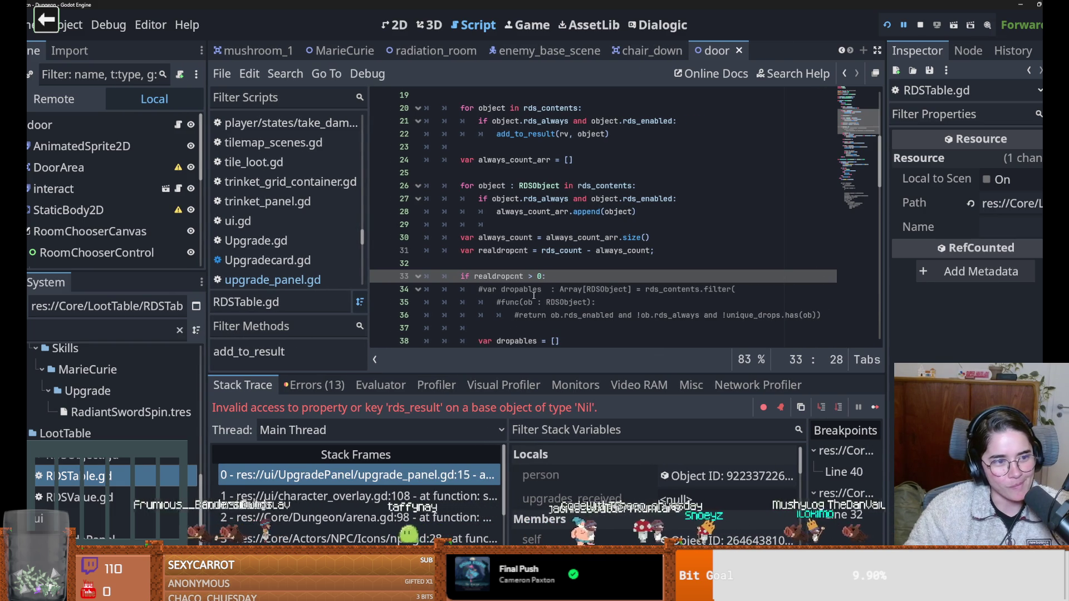
scroll(520, 271, "down", 2)
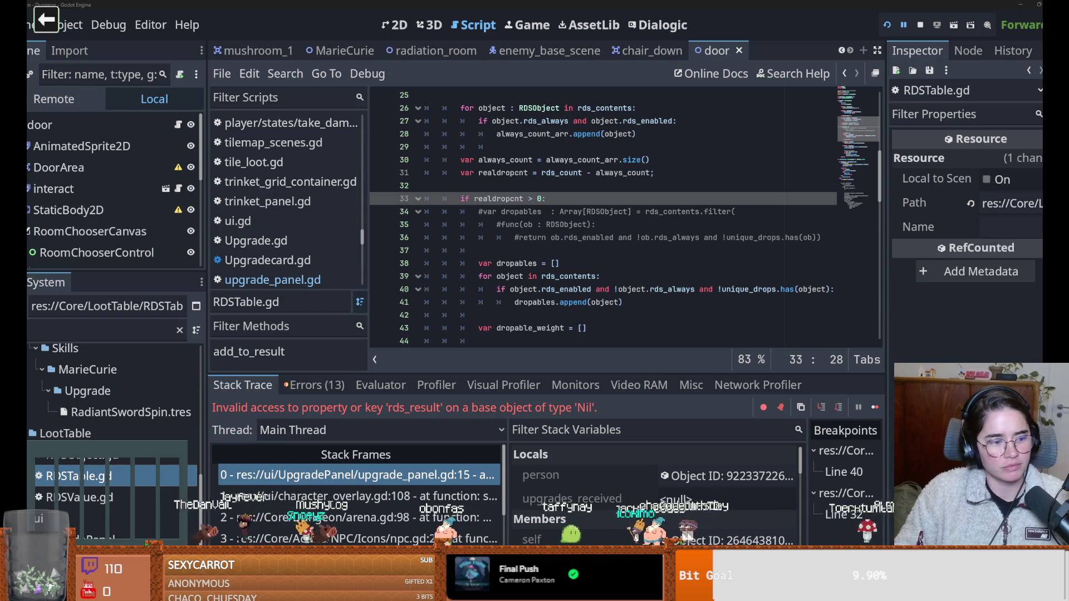
left_click(726, 226)
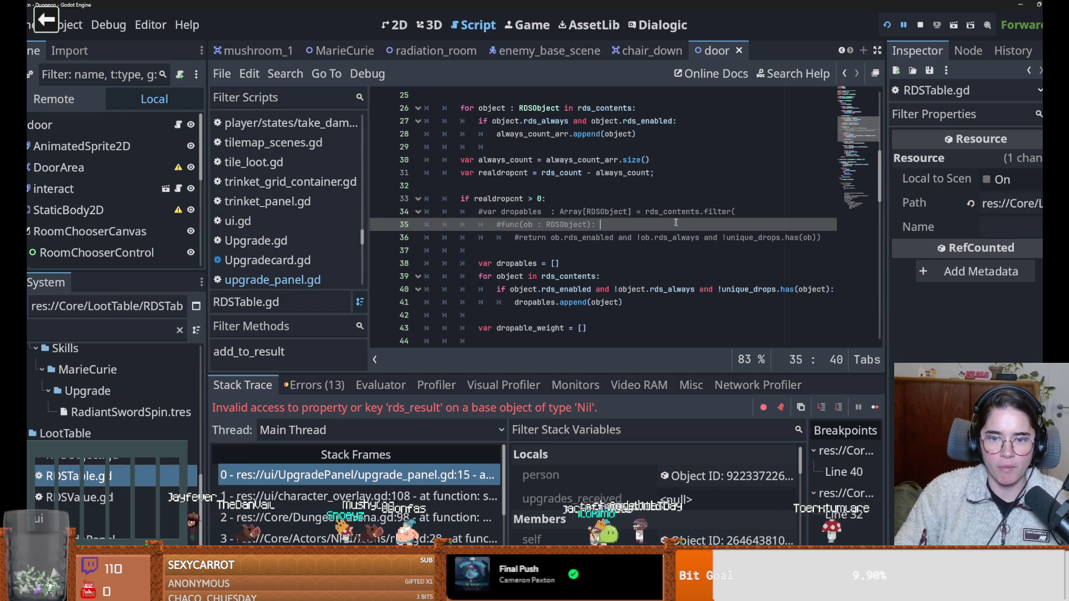
Highlight the uses of realdropcnt, rds_count and always_count on lines 30–33 of RDSTable.gd.
scroll(612, 211, "down", 1)
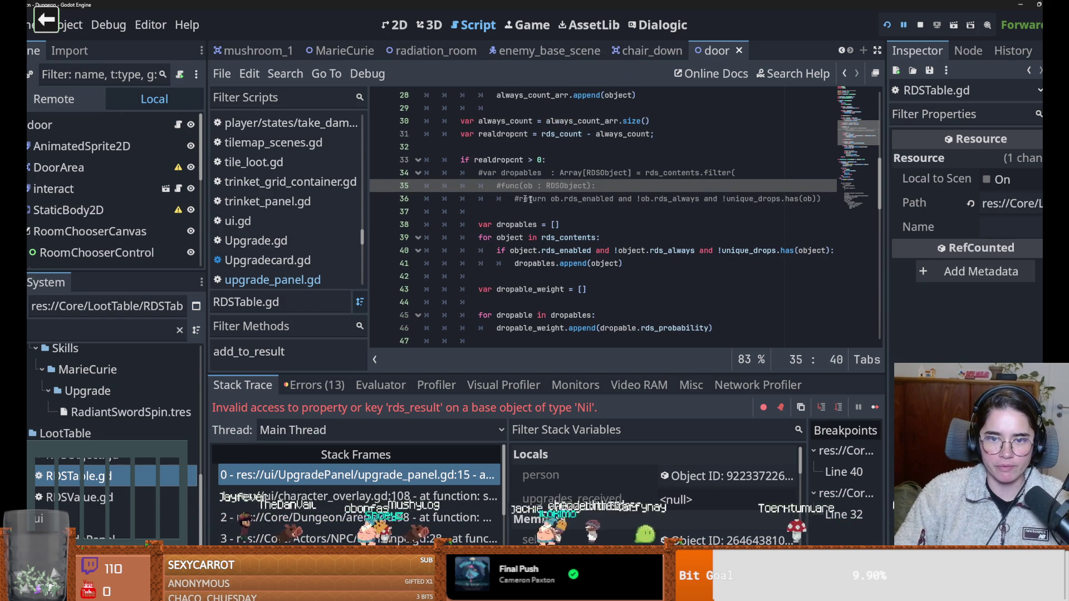
double_click(495, 159)
scroll(512, 178, "up", 1)
double_click(502, 173)
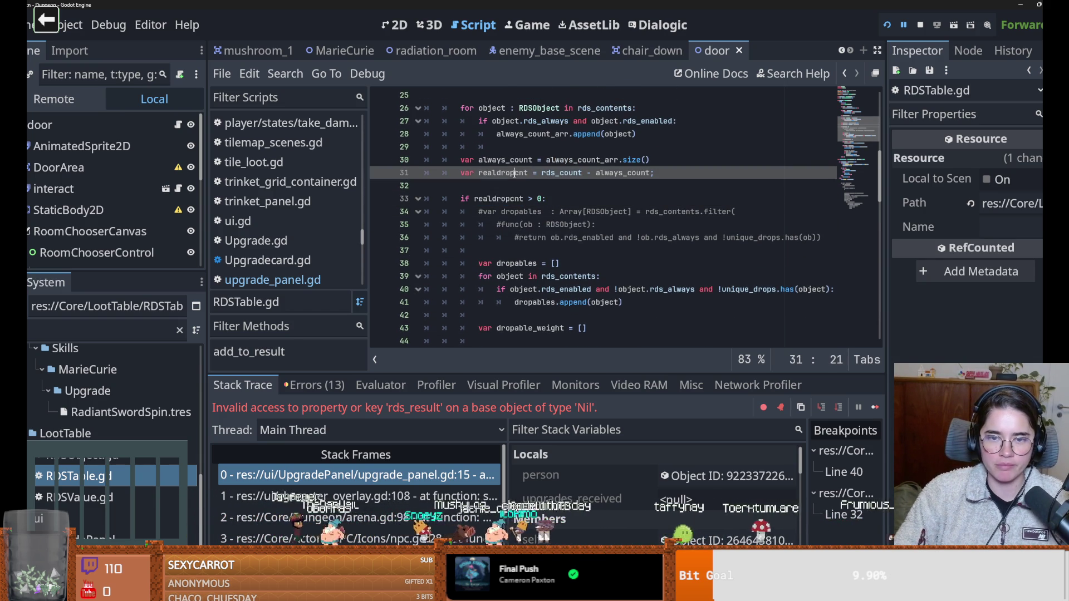
double_click(561, 173)
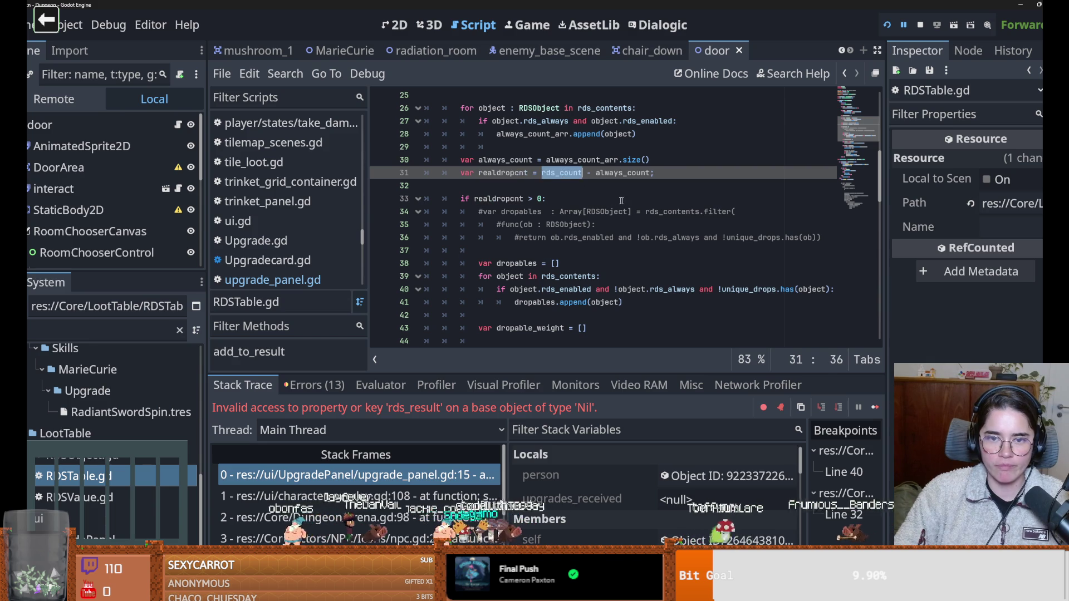
scroll(613, 209, "up", 2)
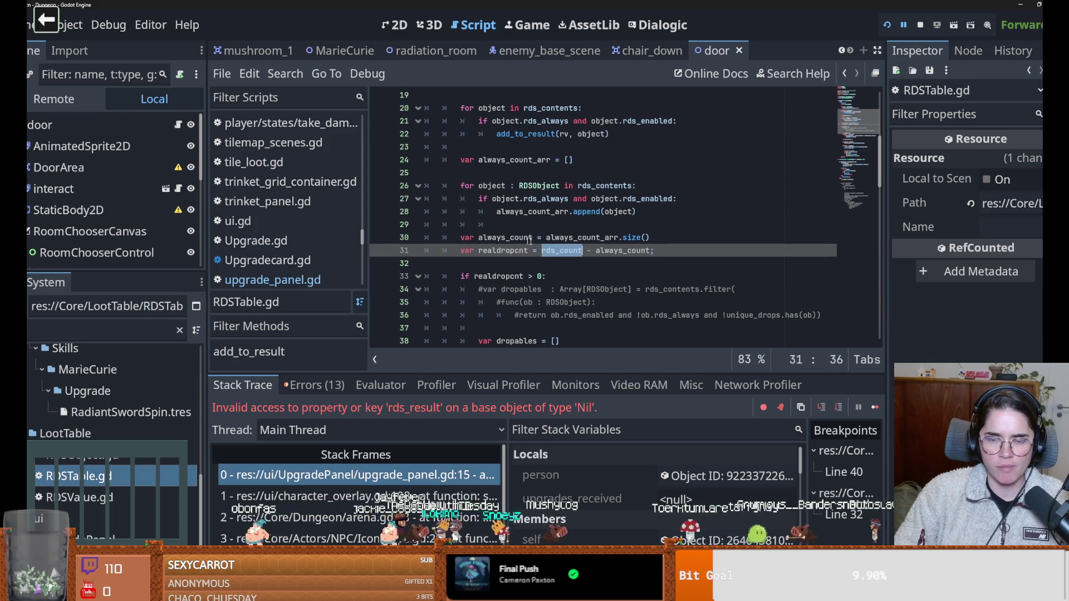
double_click(575, 239)
double_click(505, 237)
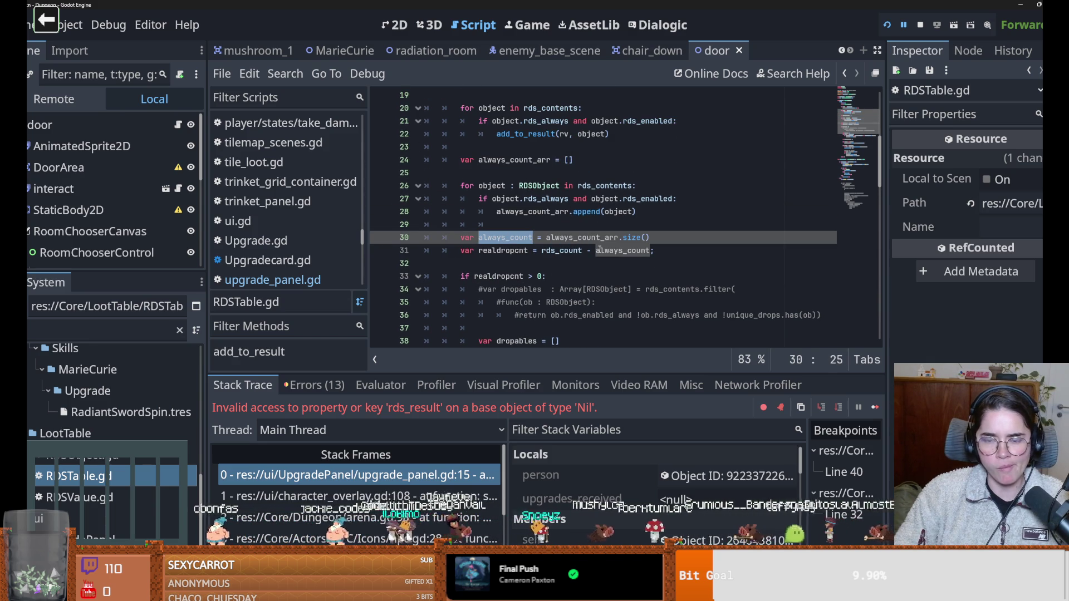
double_click(570, 256)
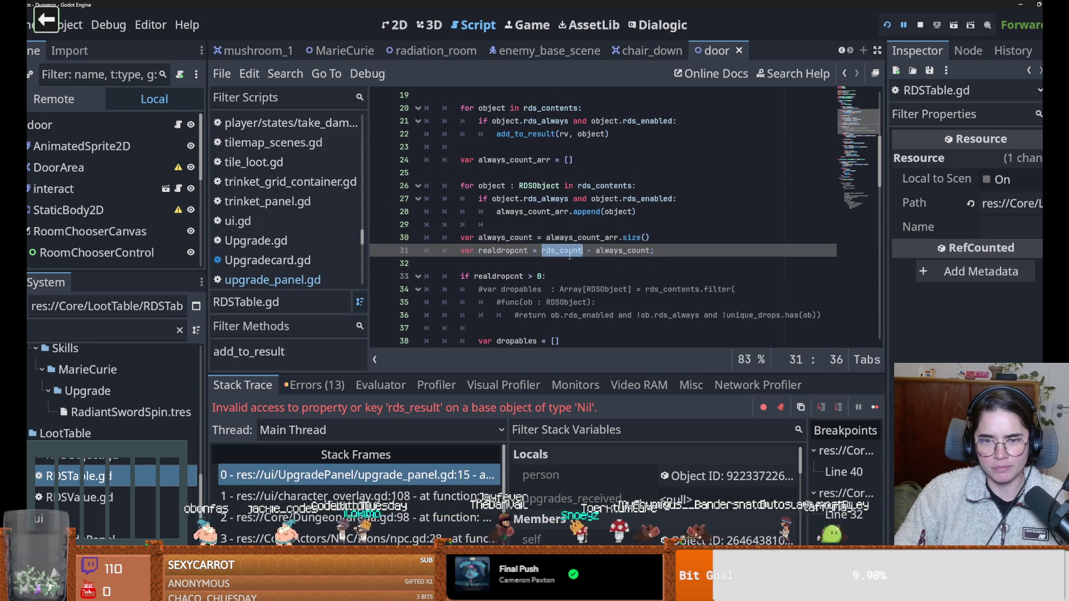
scroll(858, 236, "up", 3)
Return to line 32 and highlight realdropcnt on line 33 again.
mouse_move(880, 165)
left_mouse_down()
mouse_move(880, 139)
mouse_move(865, 227)
mouse_move(867, 207)
mouse_move(843, 204)
left_mouse_up()
scroll(611, 213, "up", 2)
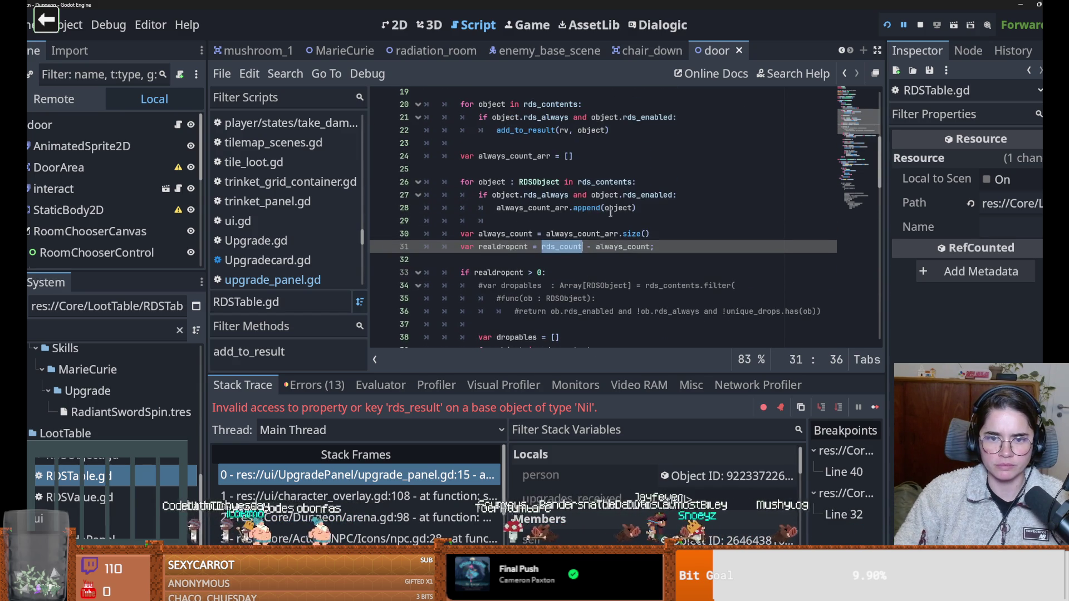
left_click(513, 258)
scroll(513, 257, "down", 1)
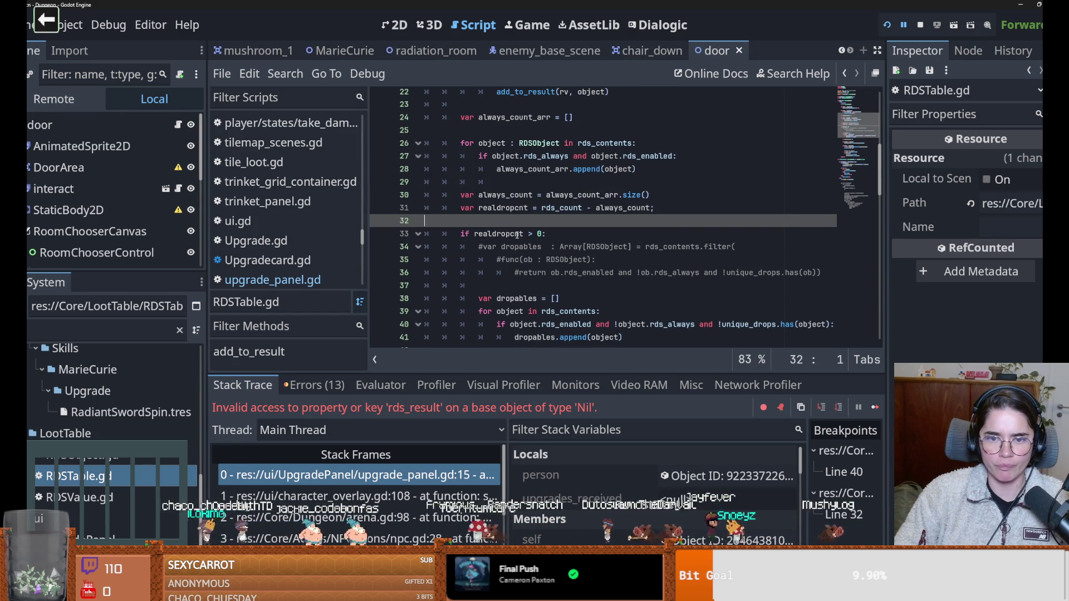
double_click(501, 233)
scroll(566, 245, "down", 5)
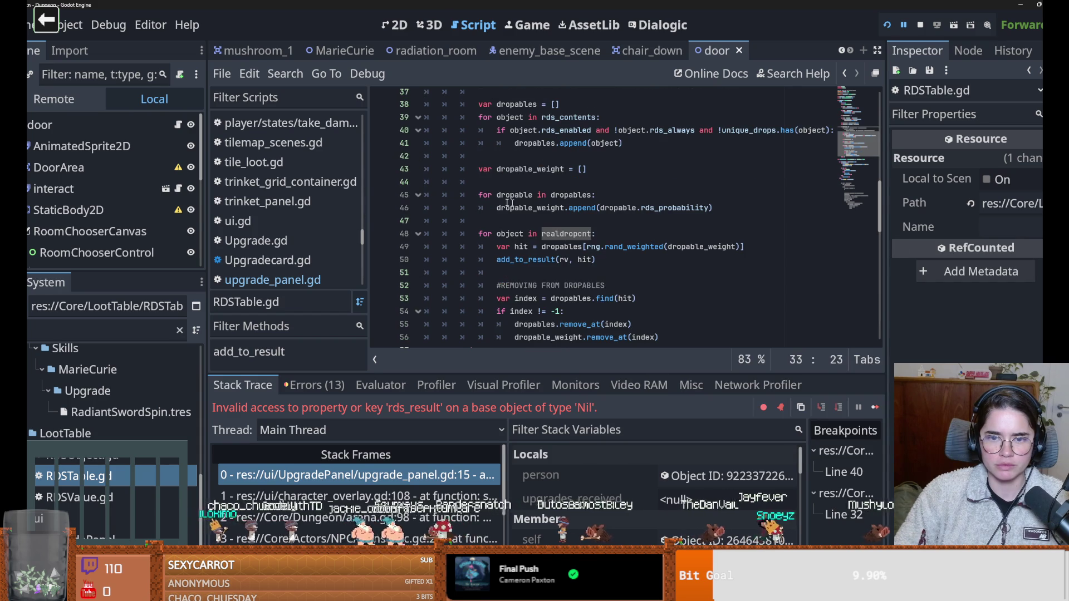
scroll(509, 204, "down", 4)
scroll(503, 206, "up", 3)
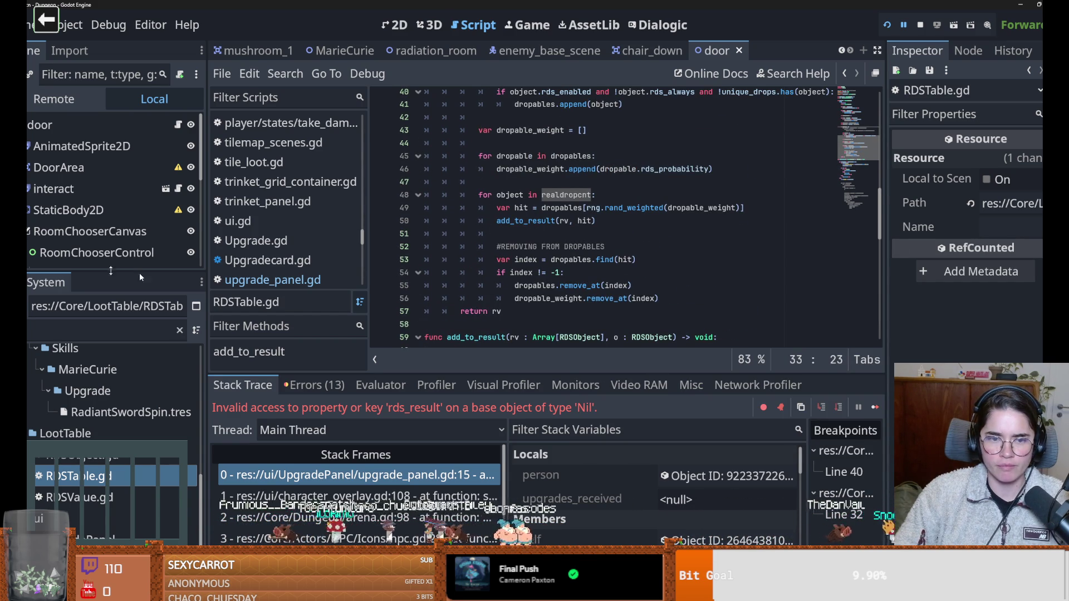
Drag the scene tree taller to reveal the door scene's nodes, dismissing the RadiantSwordSpin.tres menu.
left_click_drag(110, 271, 111, 352)
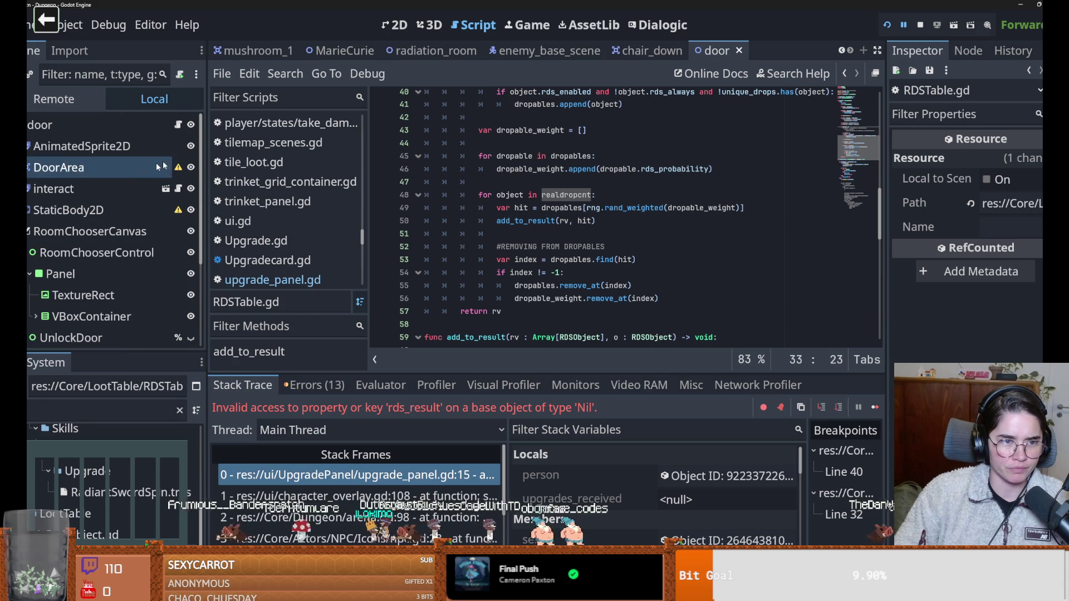
right_click(167, 492)
left_click(472, 485)
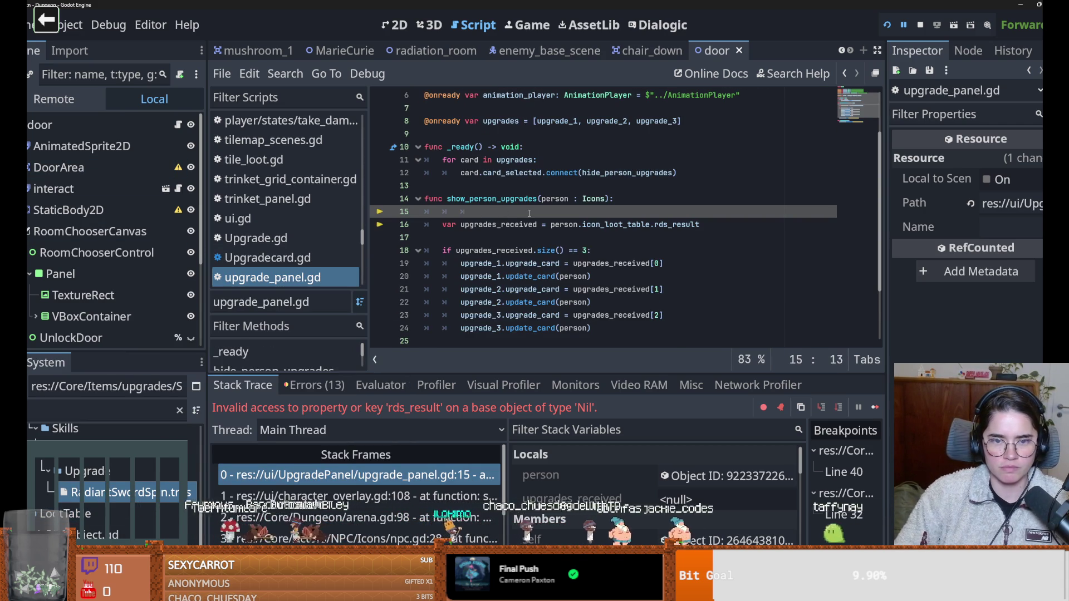
Trim the indentation on blank line 15 of upgrade_panel.gd and switch to the Obsidian daily note.
key("Tab")
key("BackSpace")
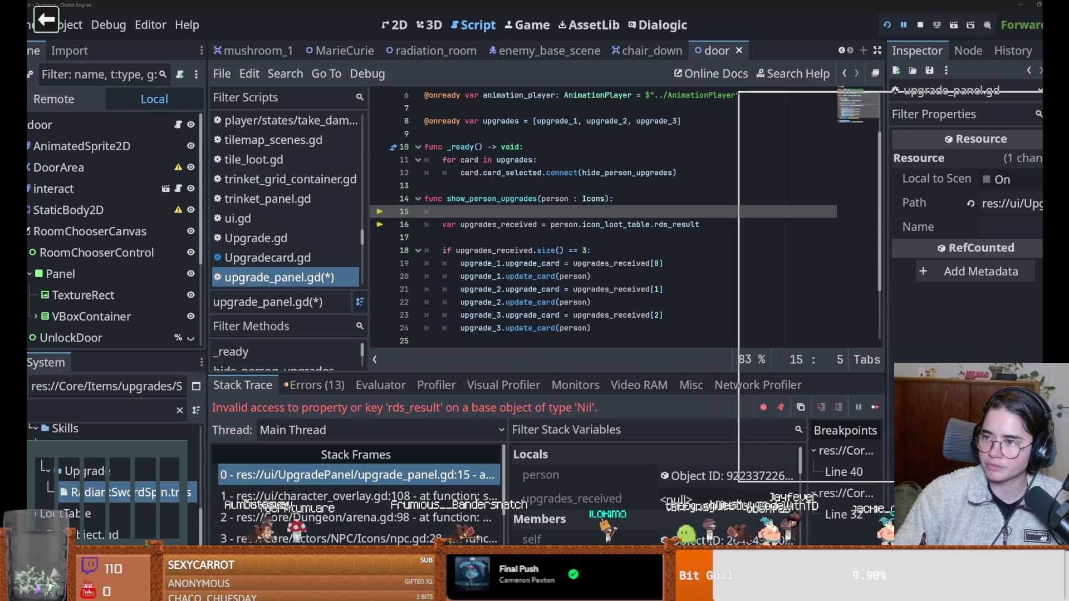
key("alt+Tab")
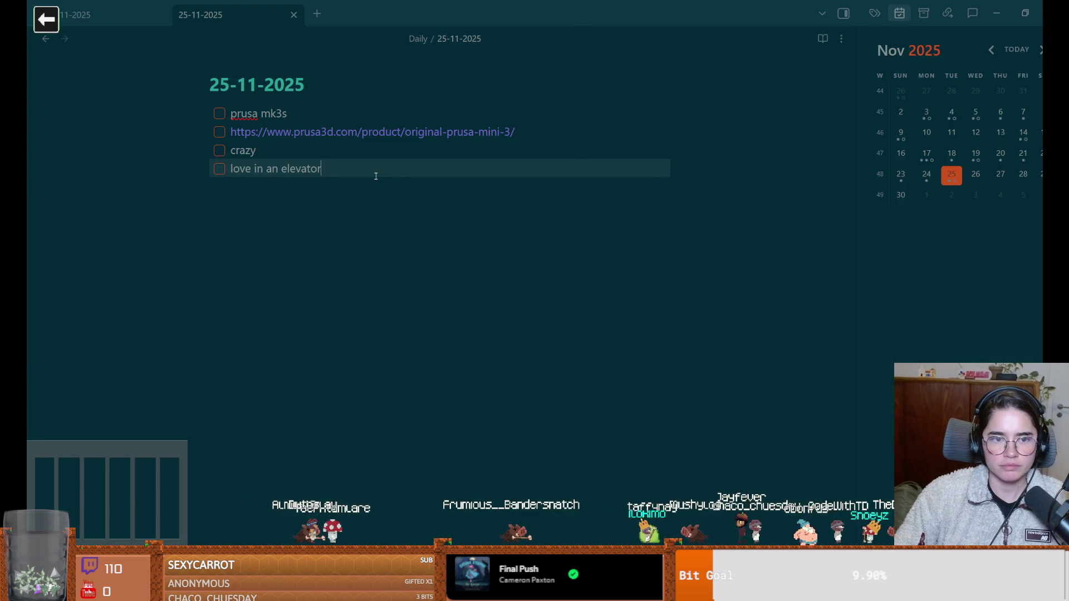
Add a checkbox reading 'when rds table provided most results and not enough to satisfy results do sth', then return to Godot.
key("Return")
key("Return")
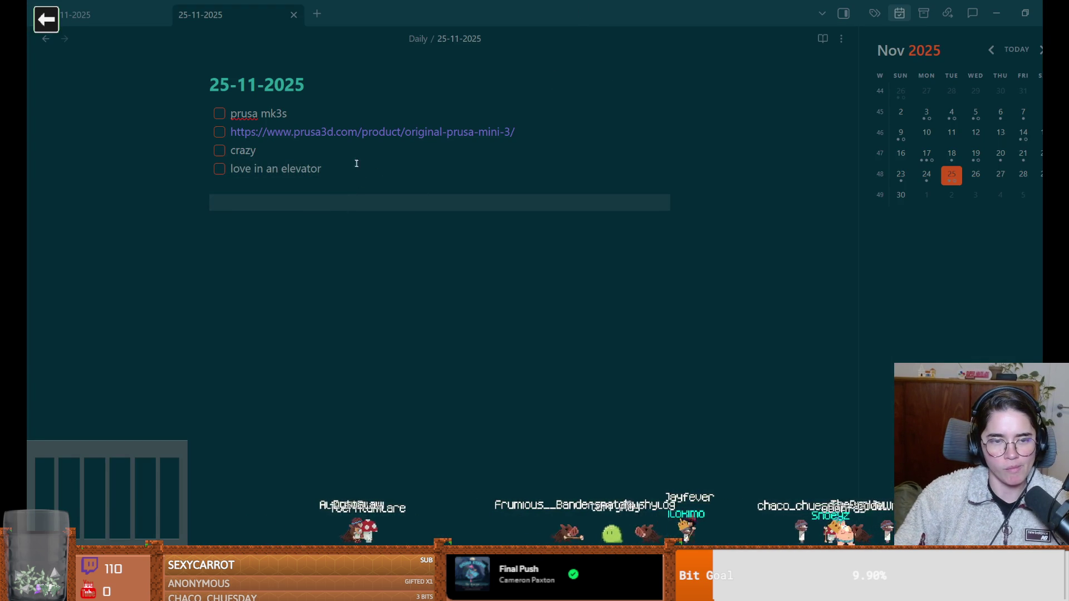
key("ctrl+l")
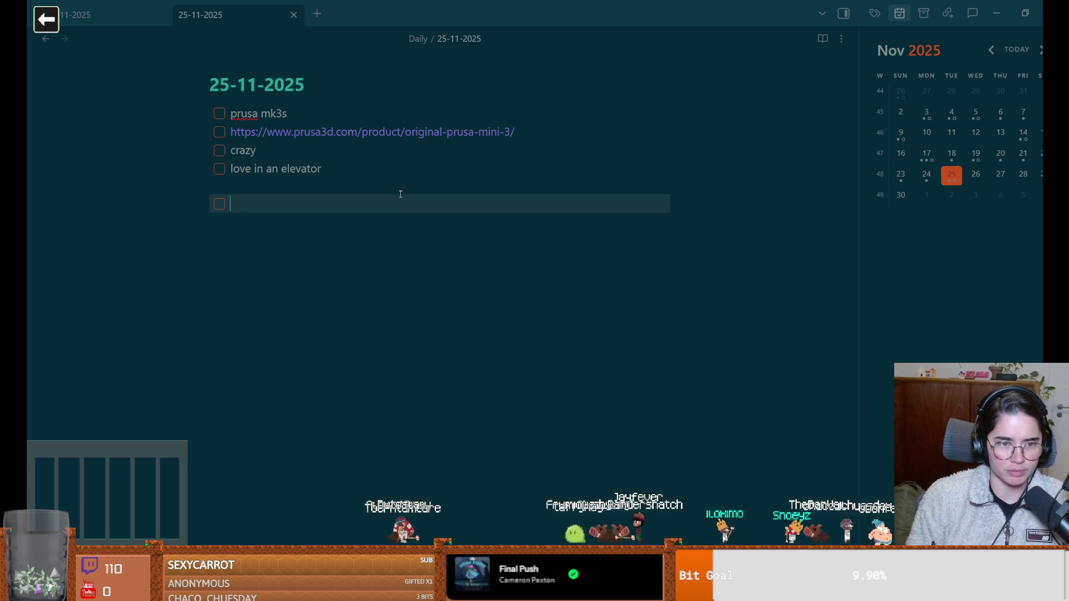
type("when rds tabel")
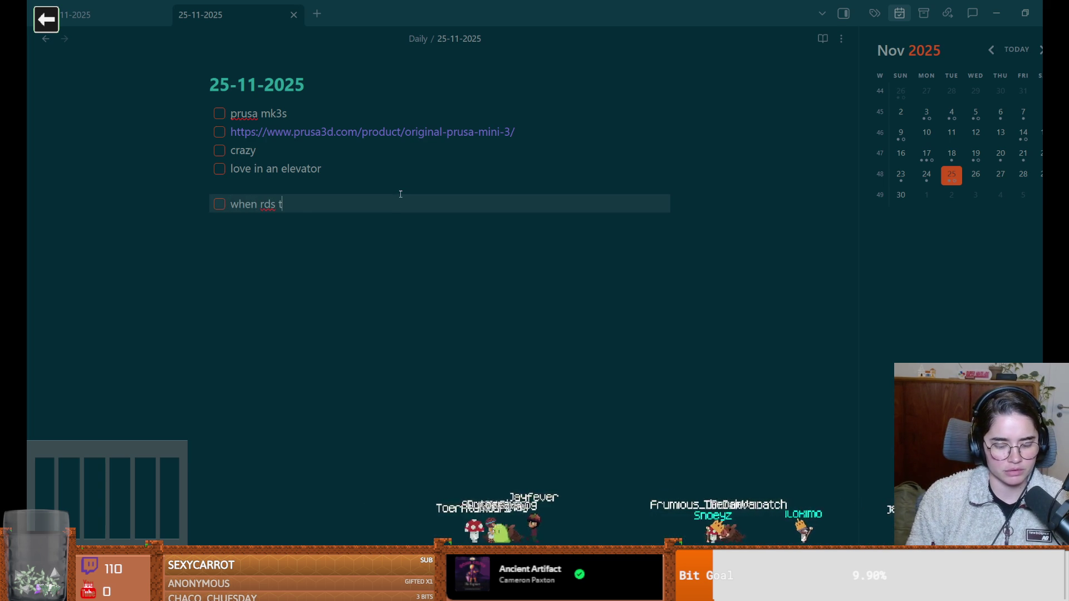
key("BackSpace")
key("BackSpace")
type("le")
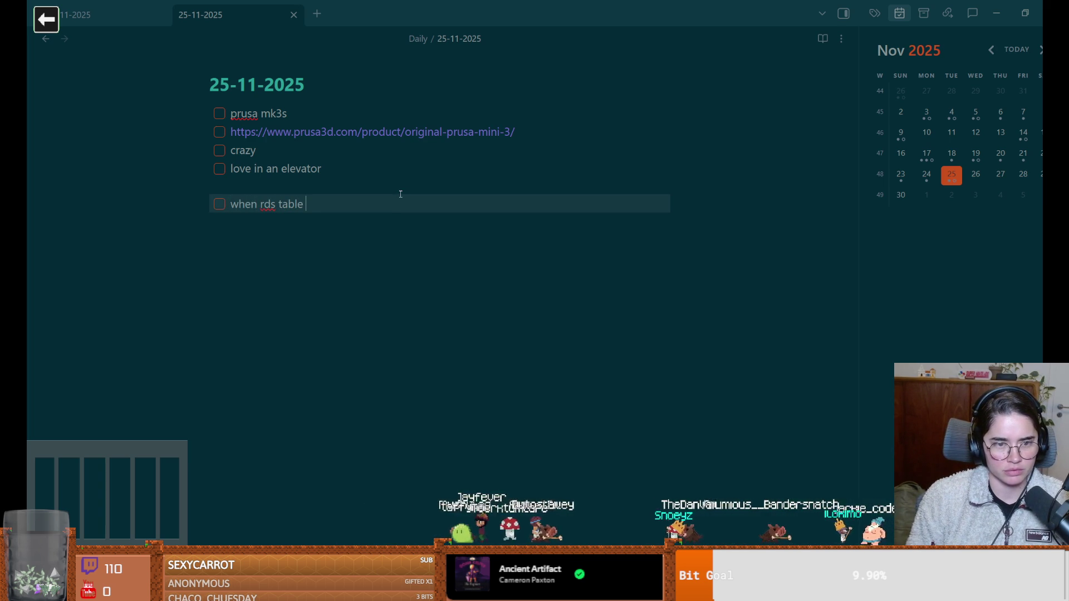
type(" prov")
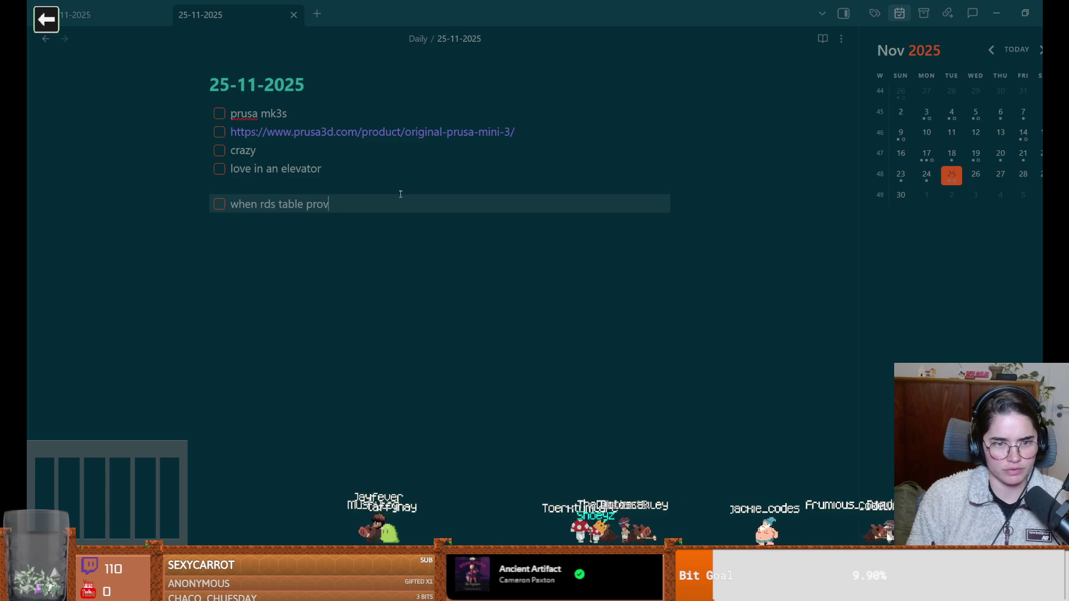
type("ided most results and not enough to sati")
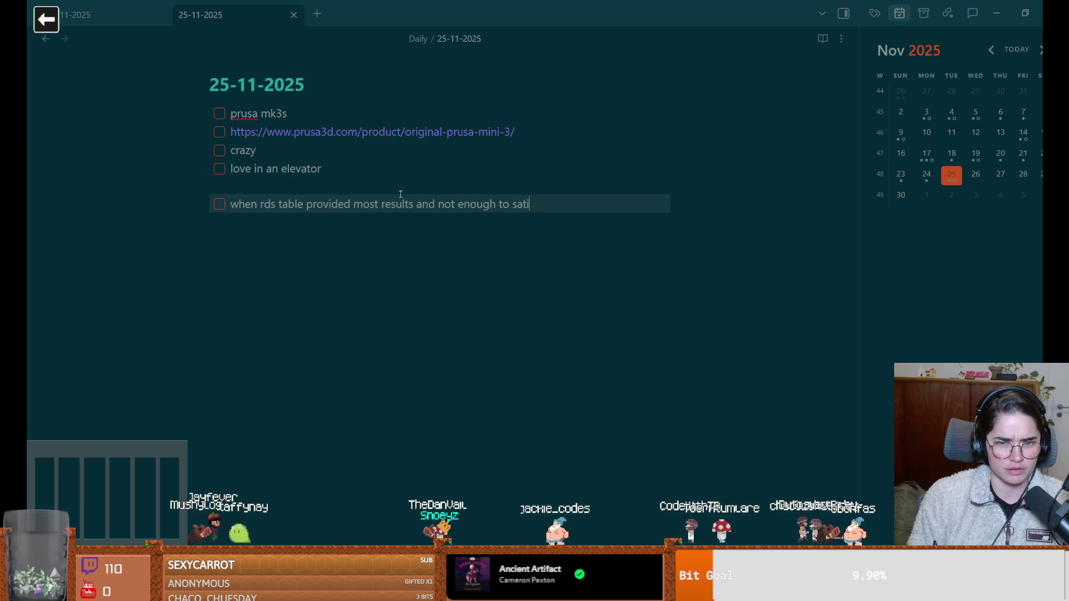
type("sfy")
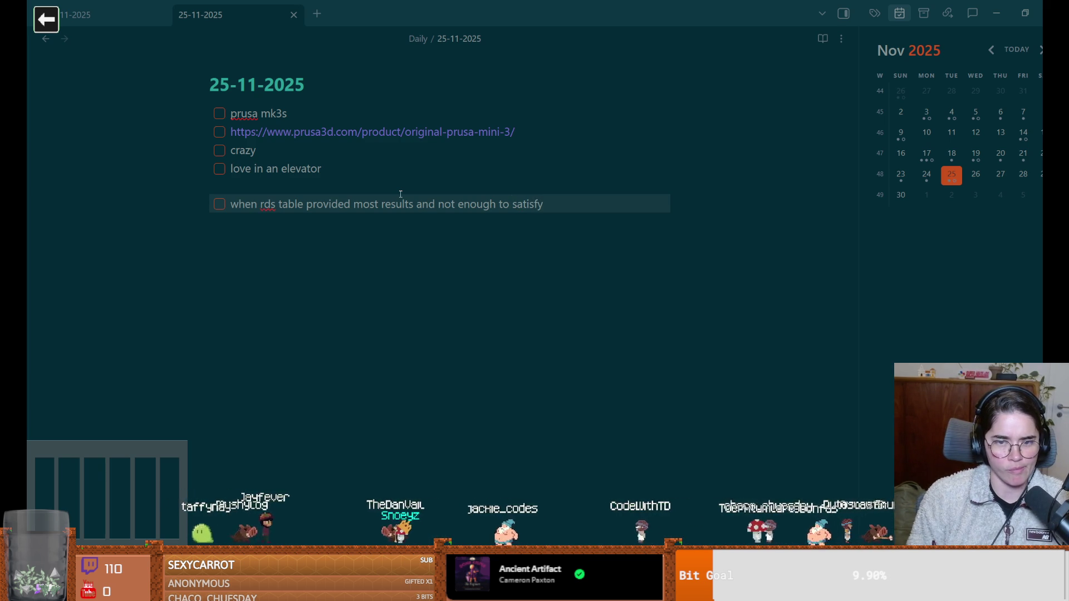
type(" results")
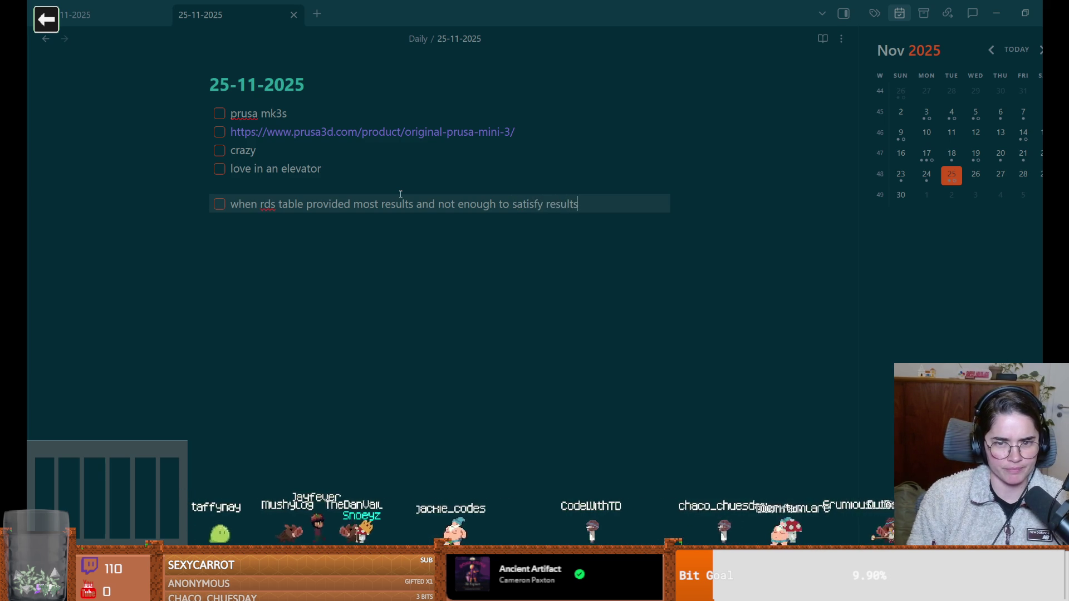
type(" do sth")
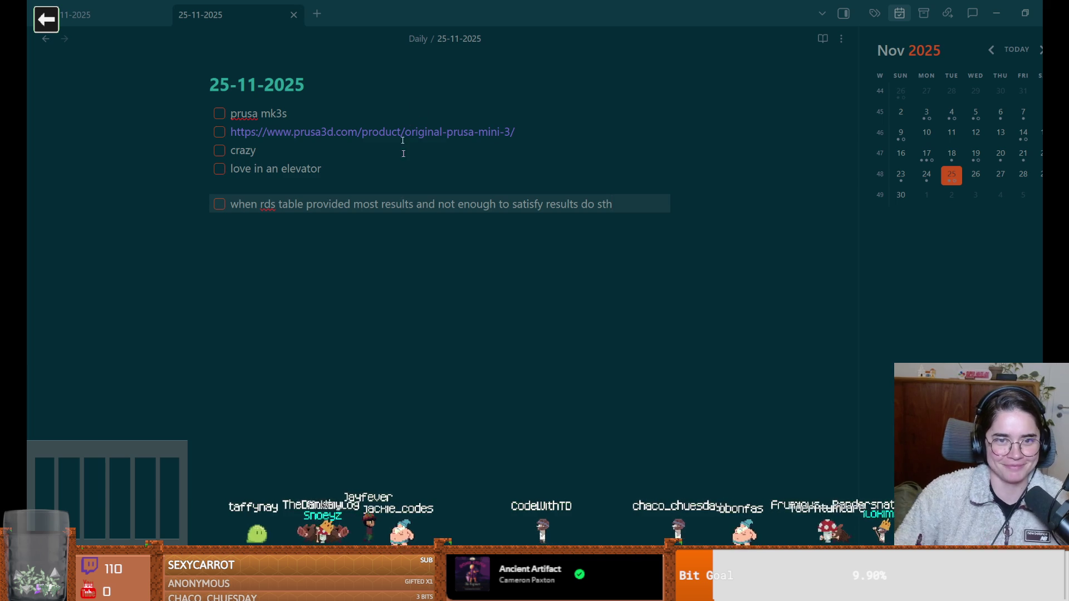
key("alt+Tab")
key("Down")
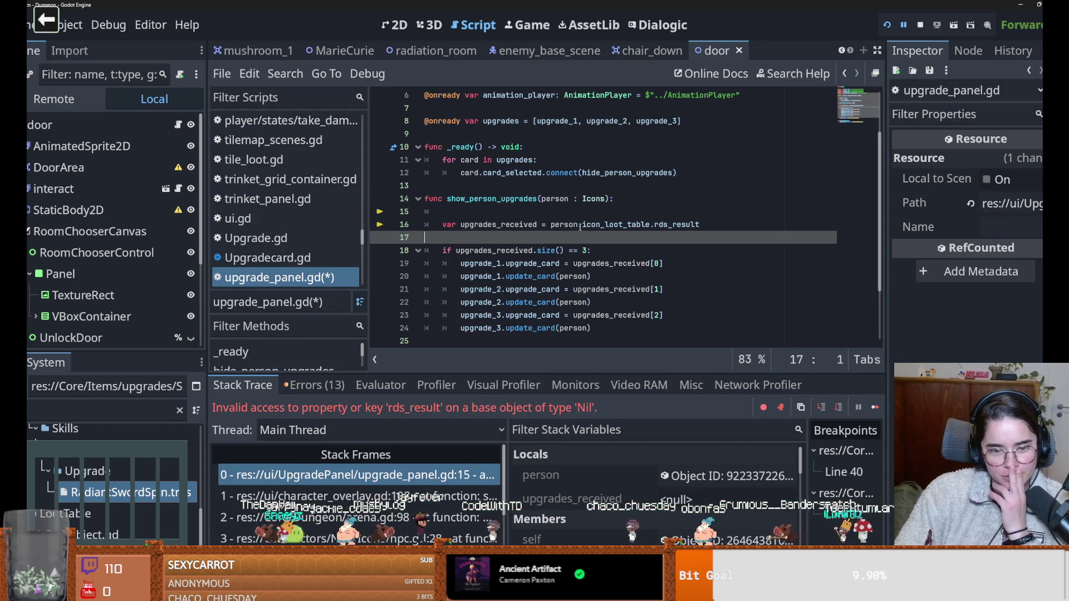
Open the Errors (13) list and jump to the loot table error in loot_dropper.gd line 20.
left_click(315, 385)
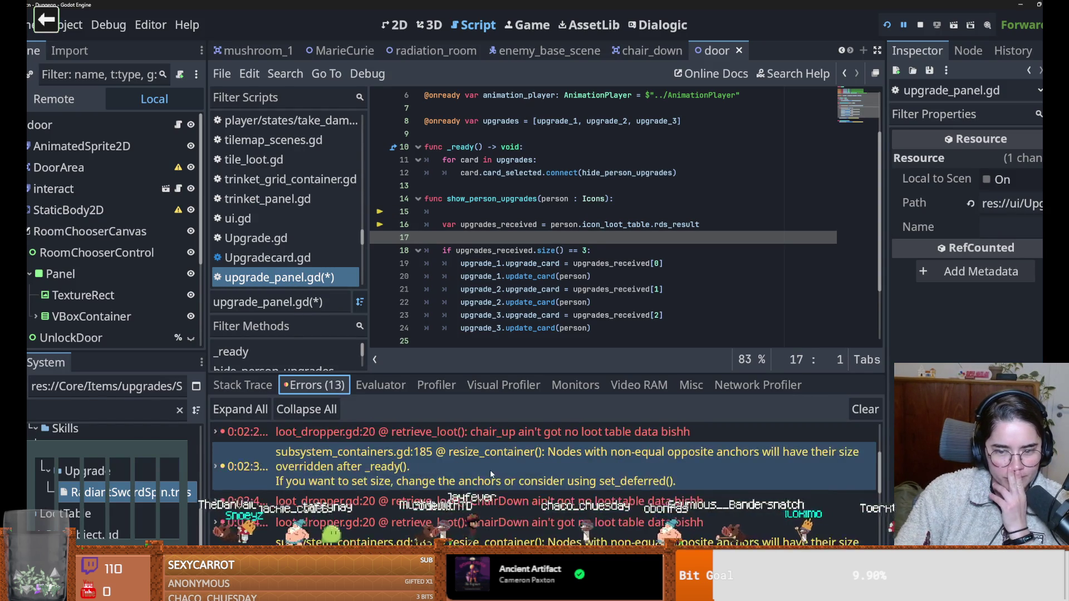
scroll(491, 474, "down", 5)
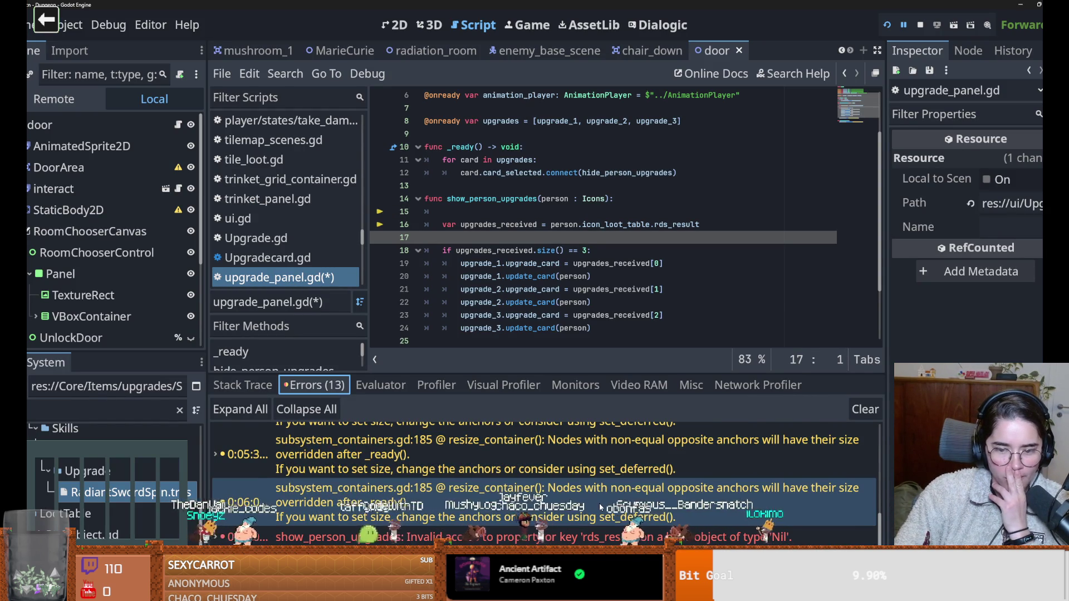
scroll(557, 515, "up", 5)
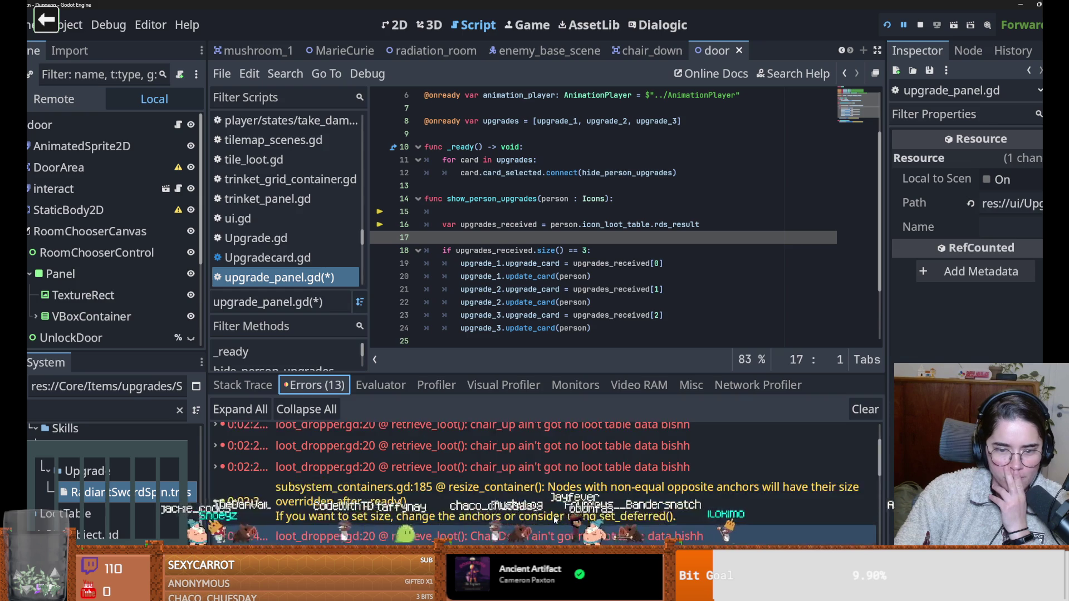
left_click(551, 466)
Save the scene from loot_dropper.gd line 21 and shrink the debugger panel to show more code.
left_click(85, 412)
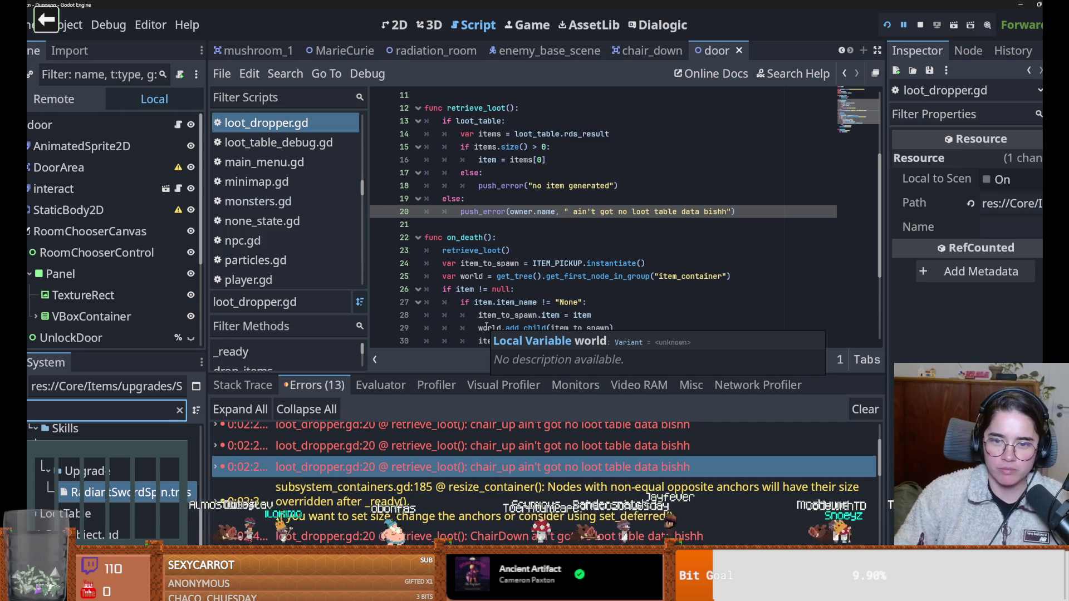
left_click(499, 227)
key("ctrl+s")
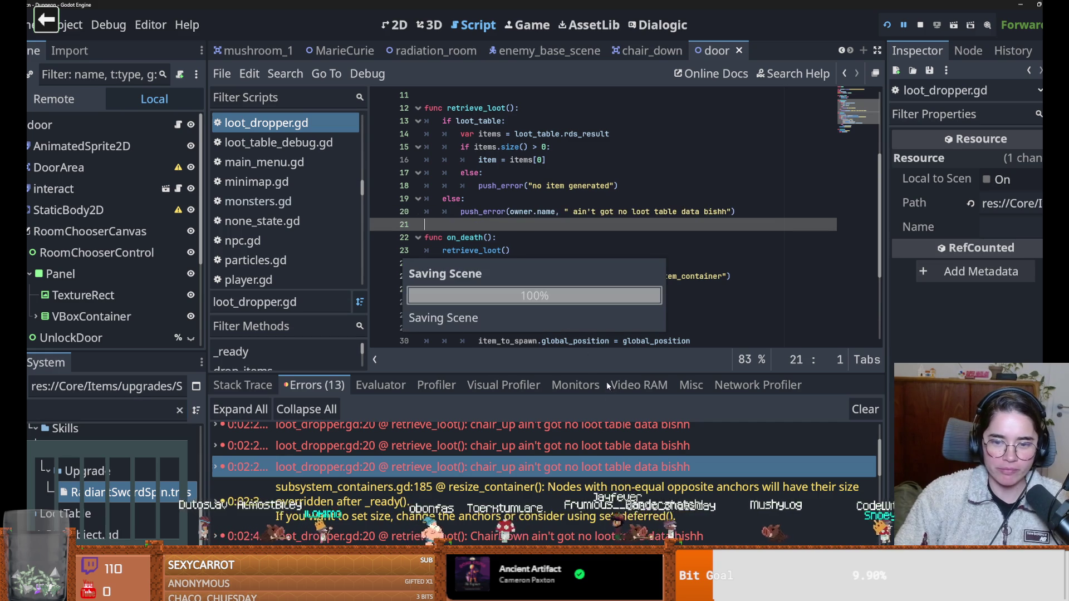
left_click_drag(606, 372, 606, 421)
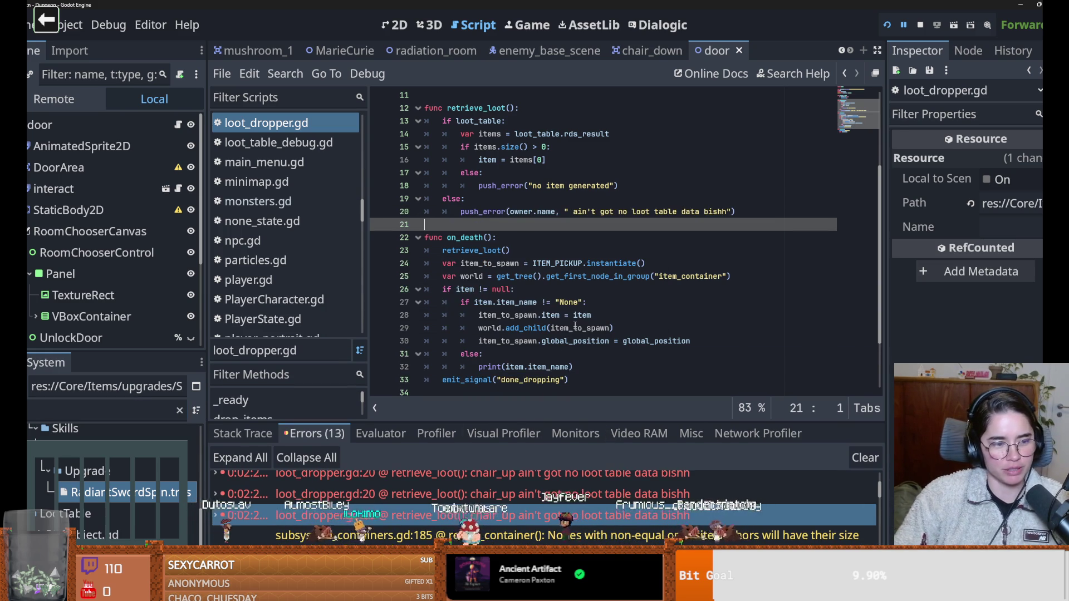
Switch to the Obsidian daily note and start a new to-do below the rds table task.
scroll(523, 303, "up", 3)
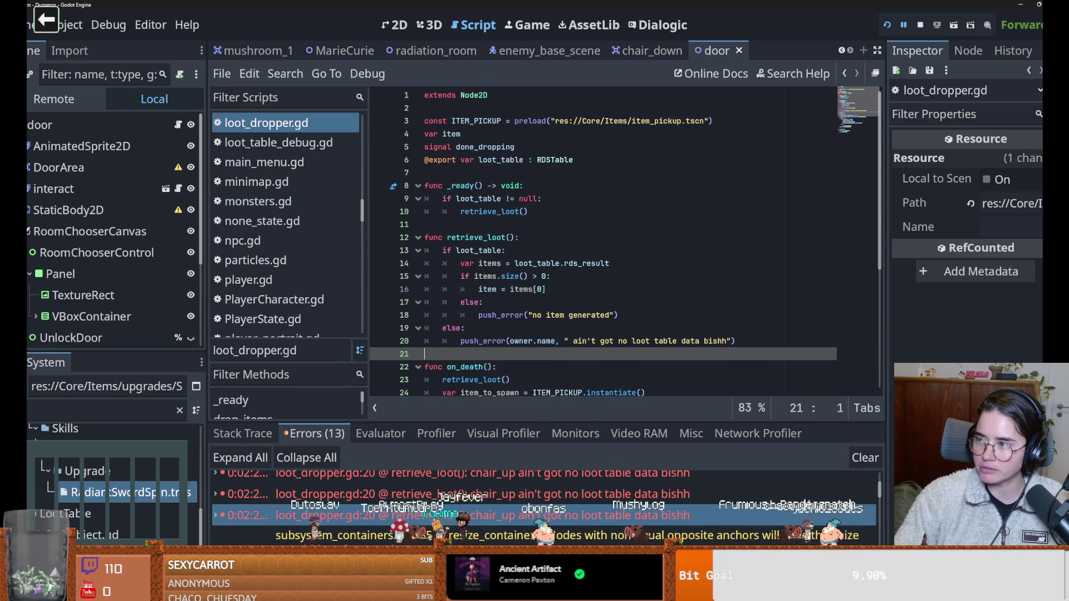
key("alt+Tab")
key("Return")
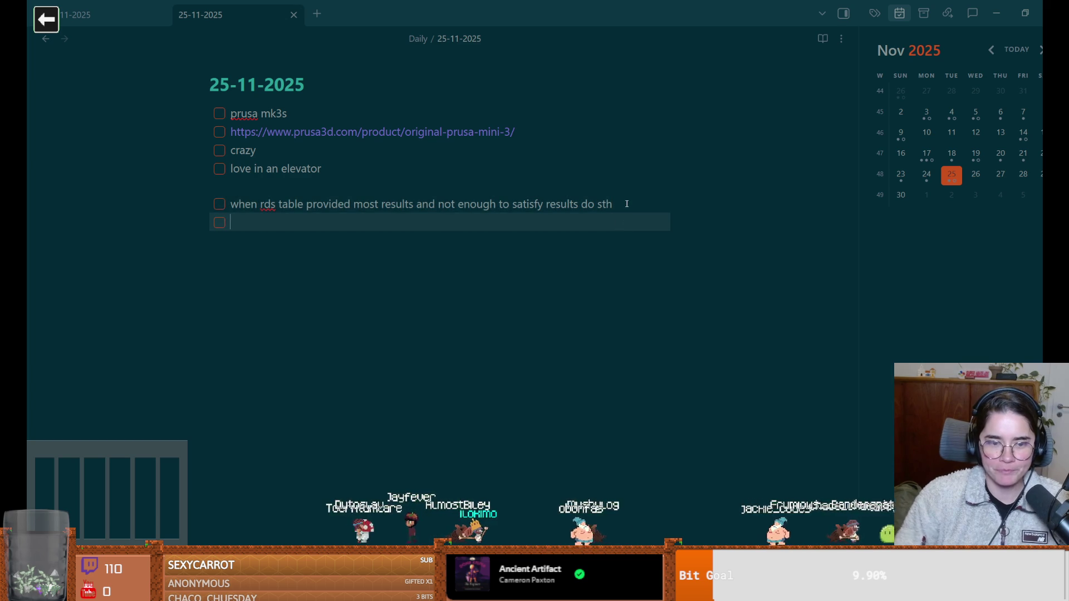
Add the 'last combo 3 lagging collider' to-do, then a spacer line and a new to-do.
type("last combo 3 lagging collider")
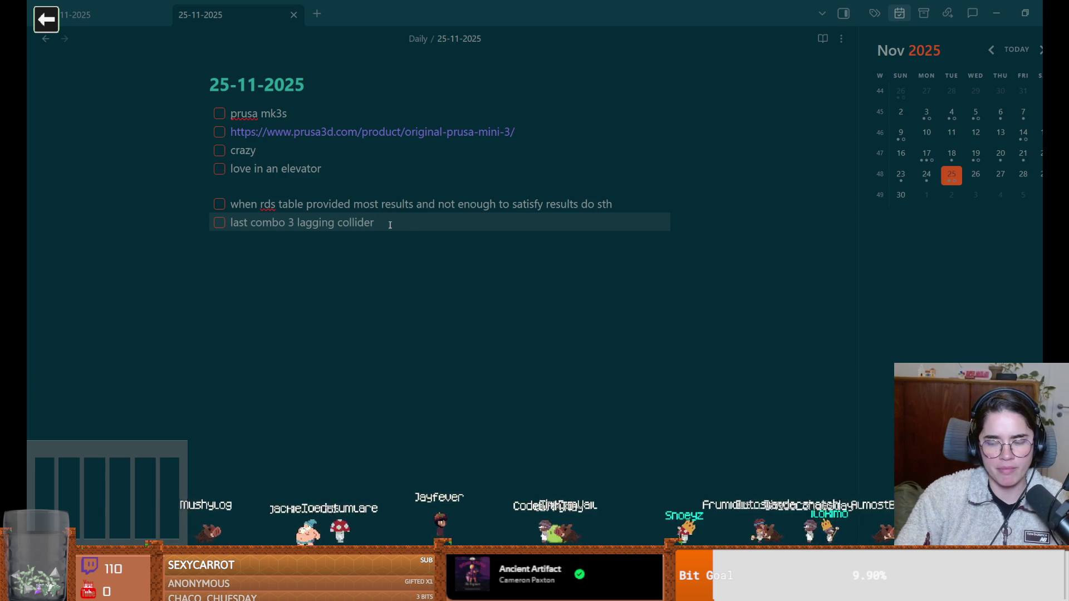
key("Return")
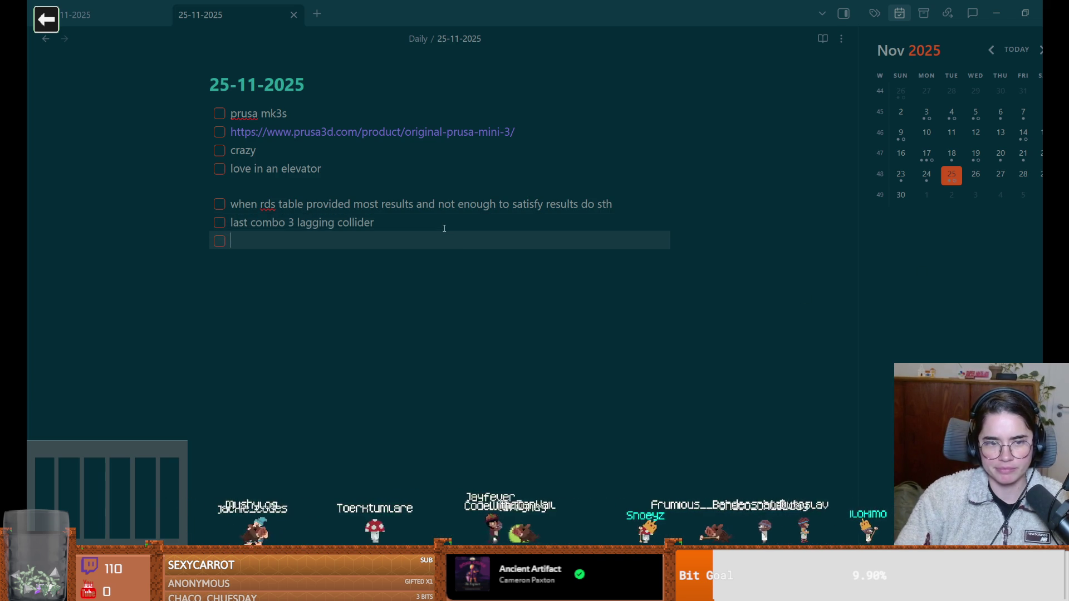
key("Return")
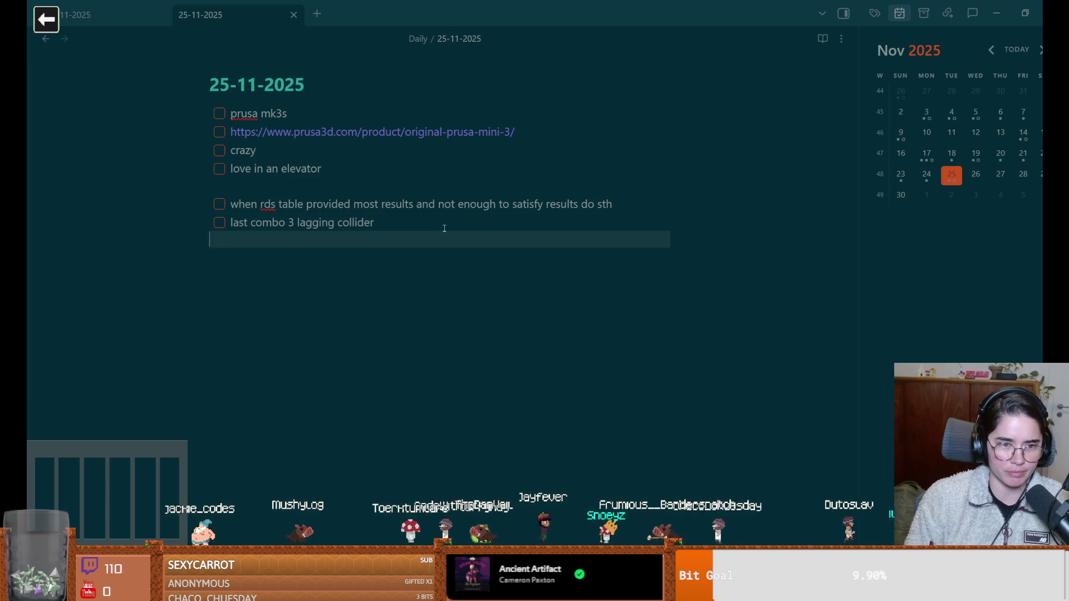
key("Return")
key("ctrl+Return")
type("cauldron")
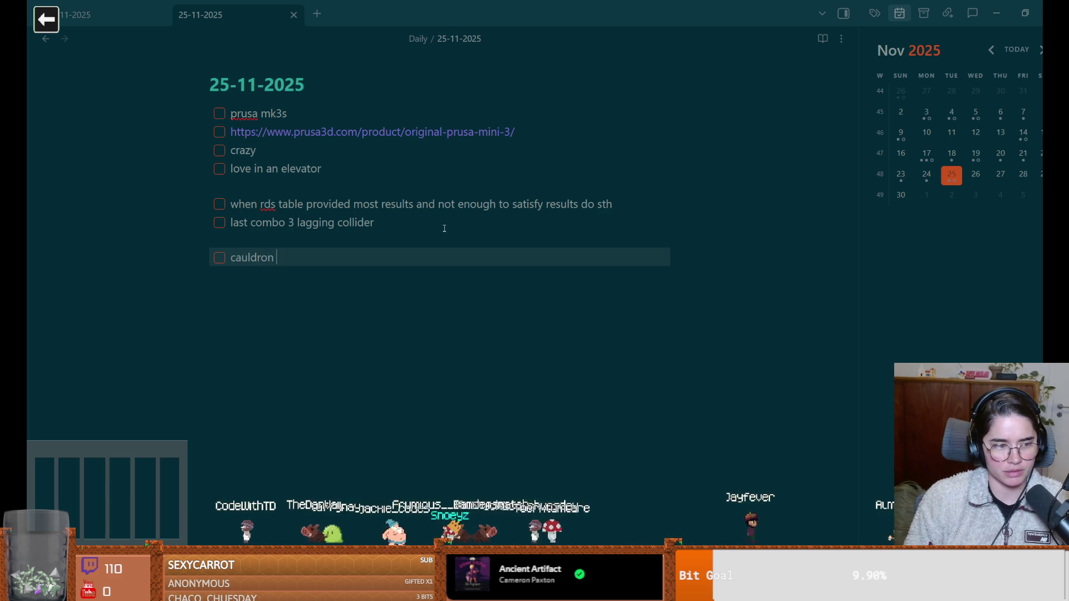
Add the cauldron to-do to the daily note with a blank line below it.
key("alt+Tab")
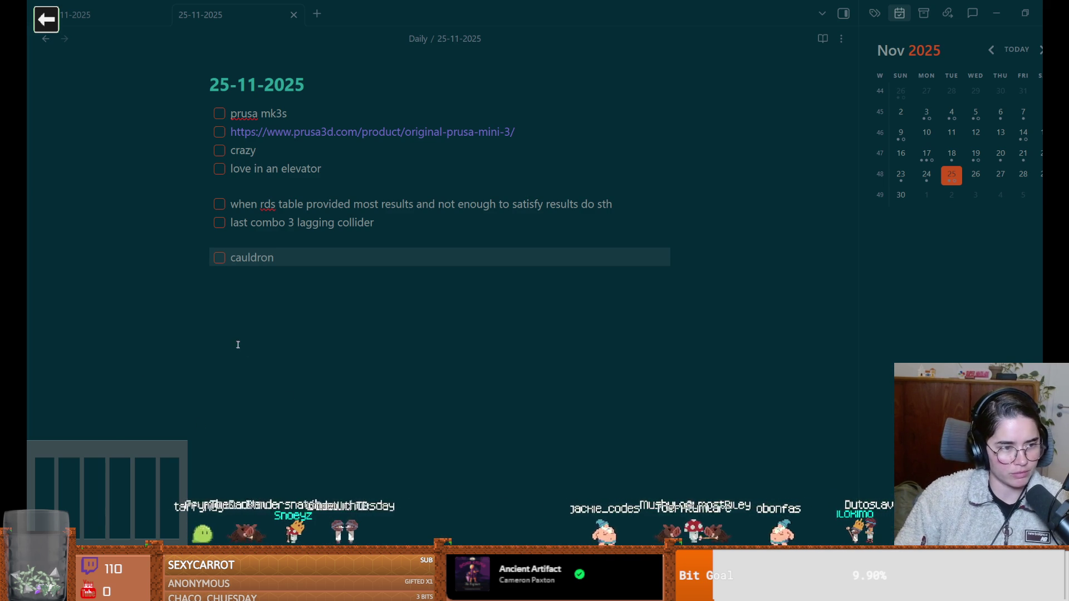
left_click(310, 283)
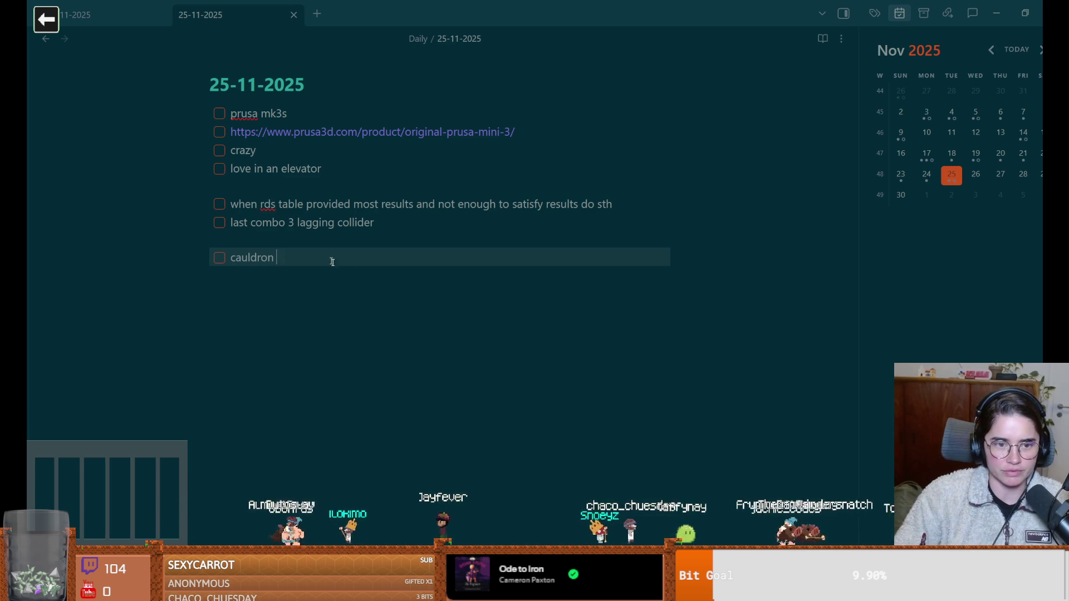
key("Return")
key("Return")
key("Return")
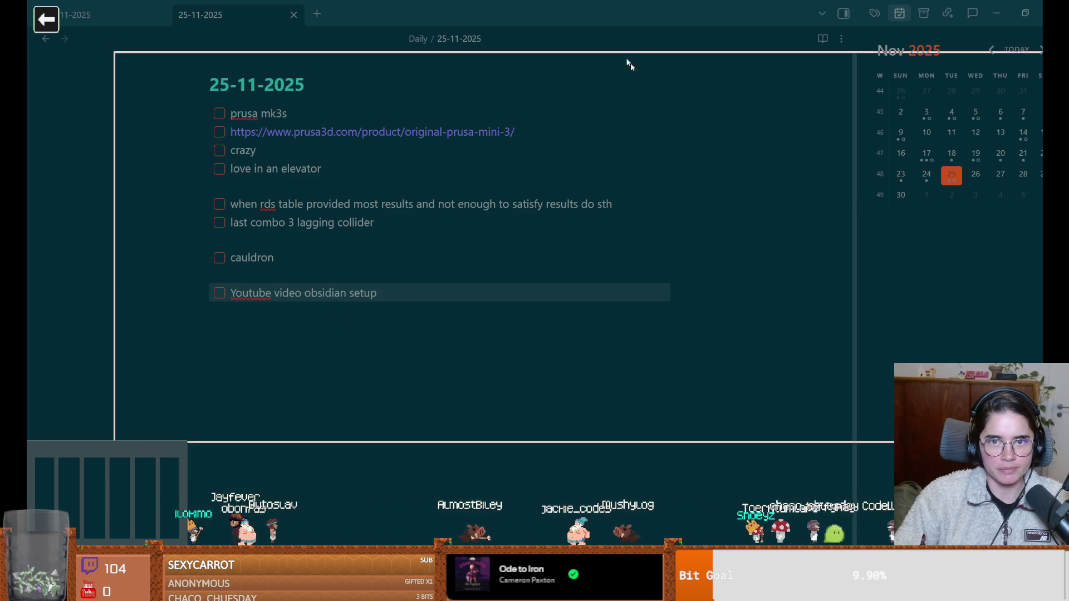
Save the Godot script with Ctrl+S and return to the daily note.
key("alt+Tab")
left_click(645, 220)
key("ctrl+s")
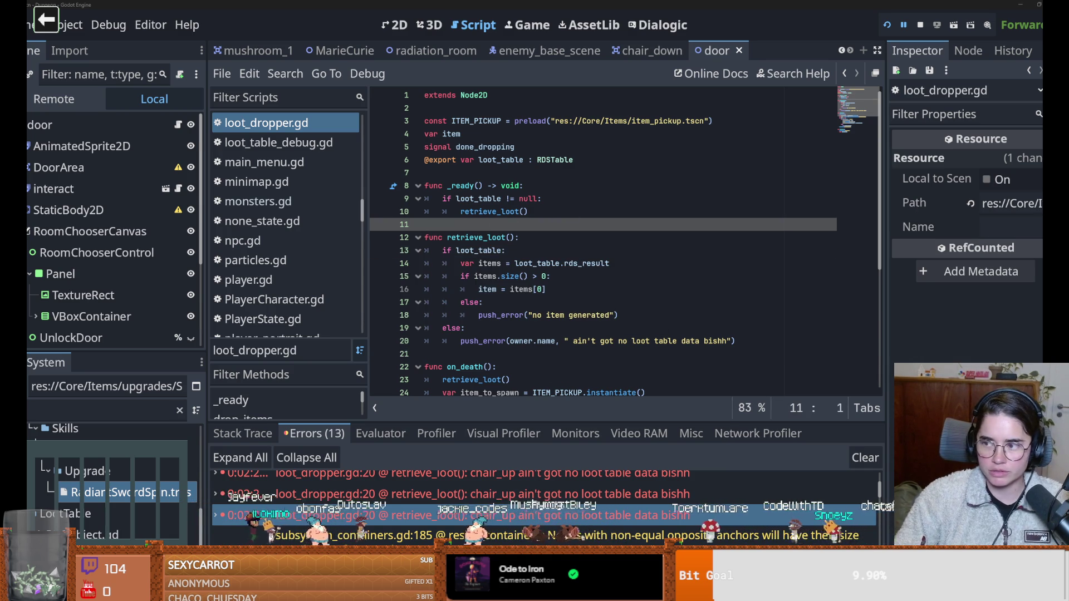
key("alt+Tab")
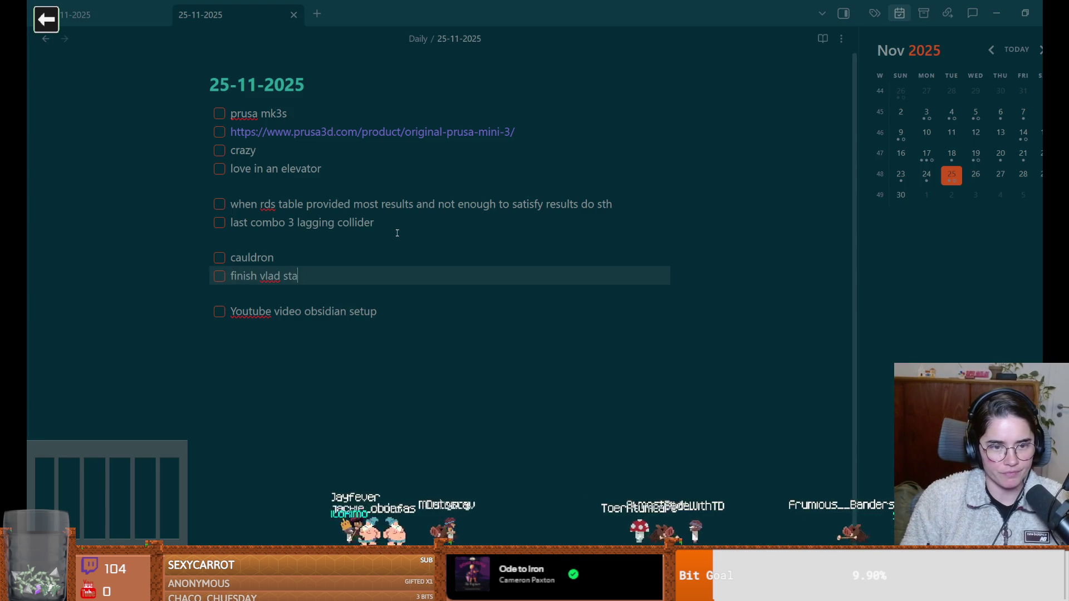
Add a to-do below 'finish vlad states', then select script lines 11–14 in Godot.
key("Return")
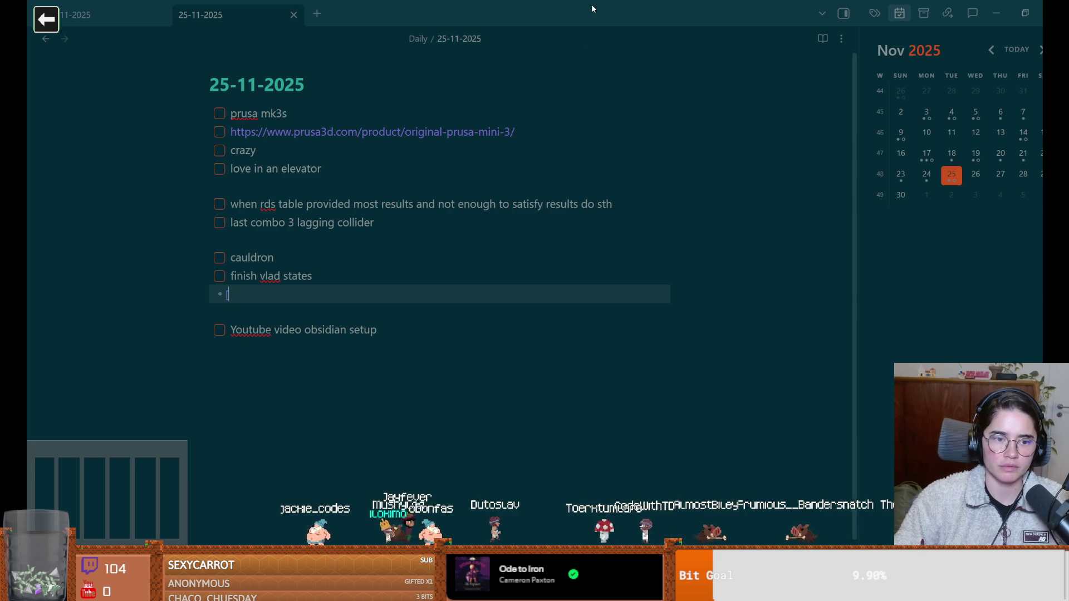
key("alt+Tab")
left_click_drag(426, 224, 426, 274)
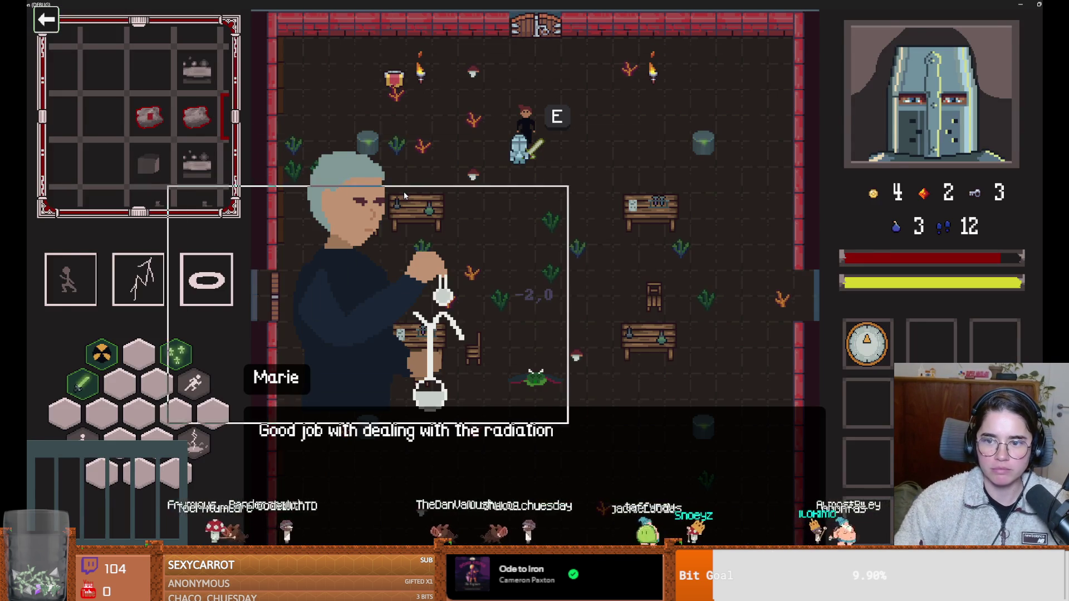
Resize the game window, then stop the debug run and relaunch it with F5.
key("super+Down")
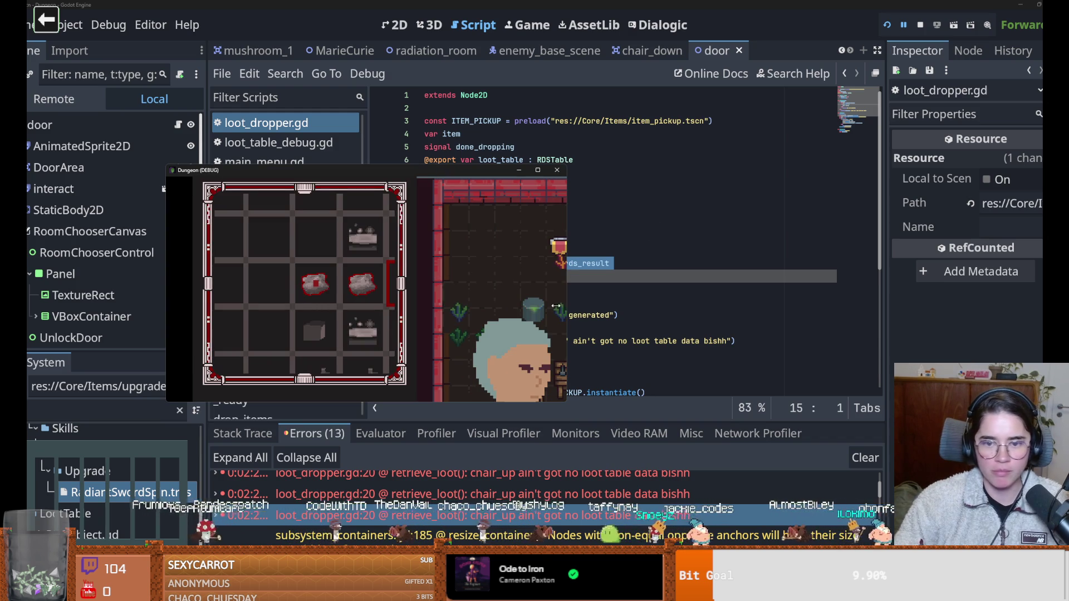
left_click(538, 170)
key("alt+Tab")
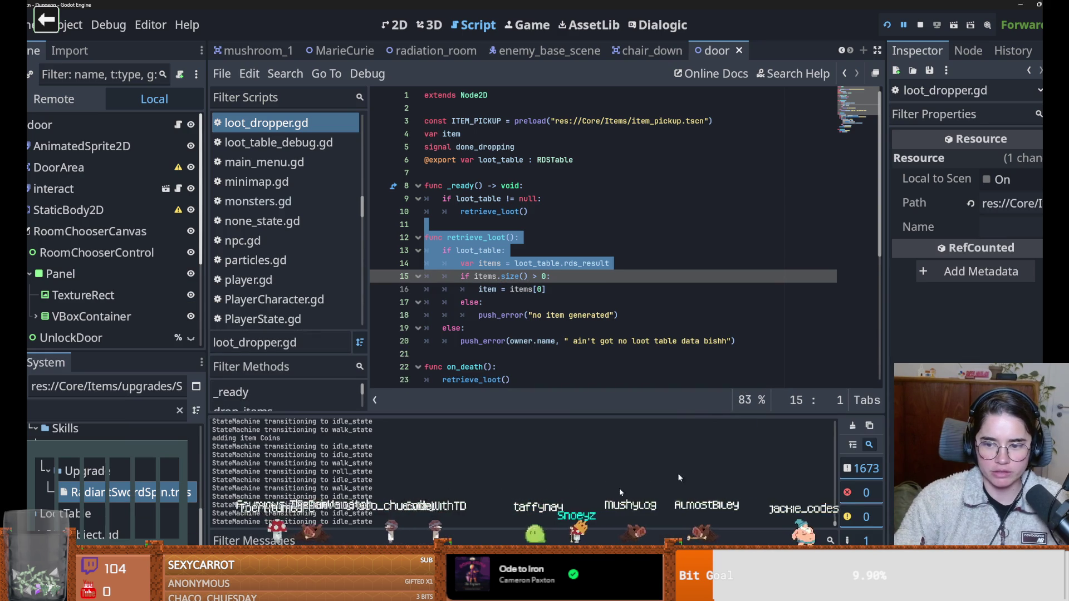
left_click(920, 24)
key("F5")
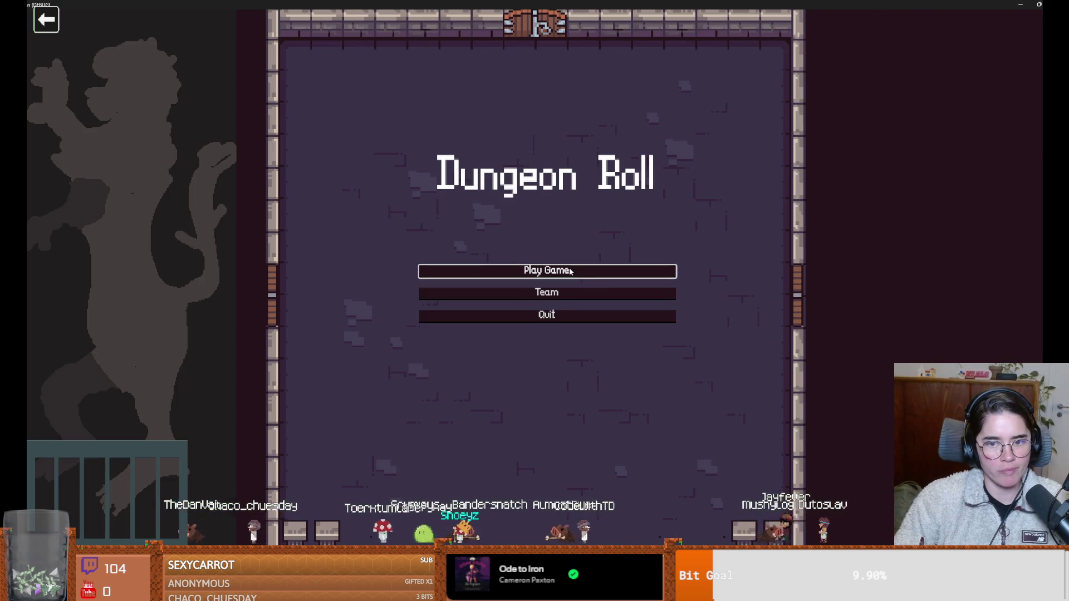
Start a Warrior game, go through the top door, and choose Curie's Laboratory.
left_click(598, 271)
left_click(474, 193)
key("d")
key("w")
key("space")
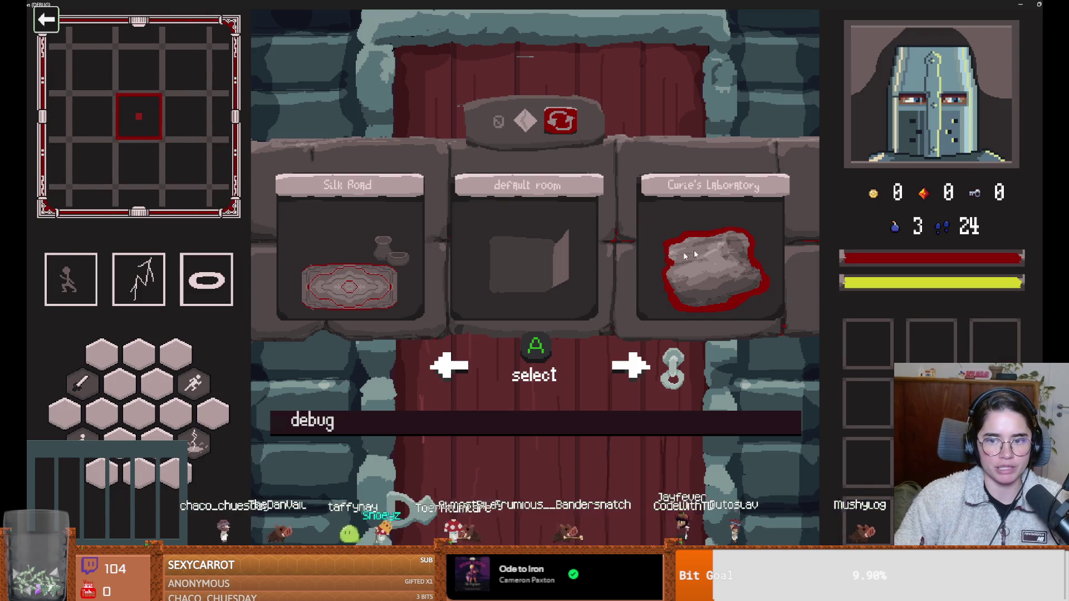
left_click(696, 249)
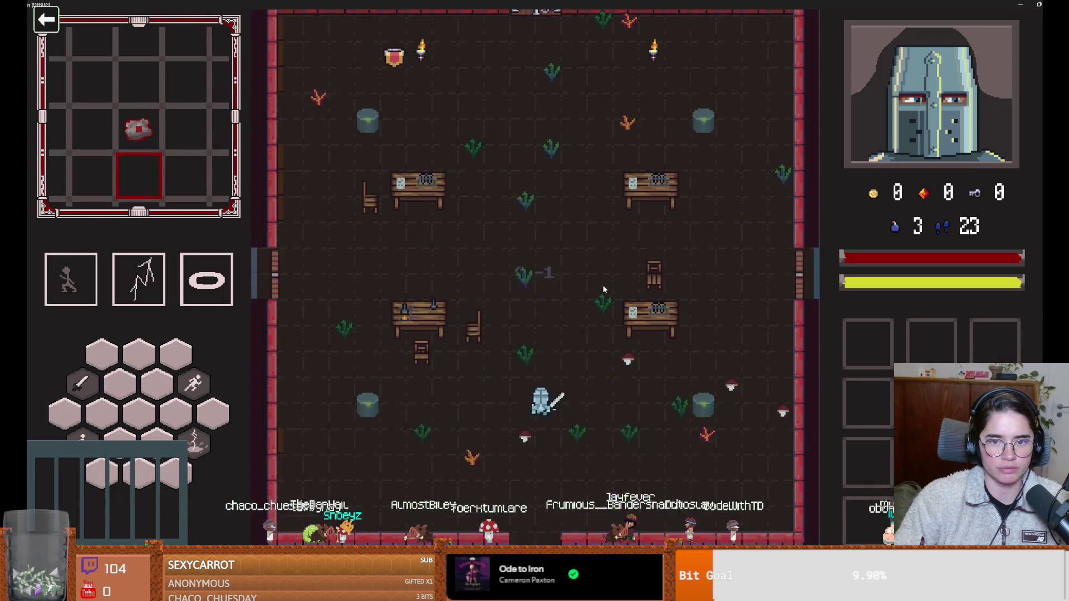
key("Tab")
key("w")
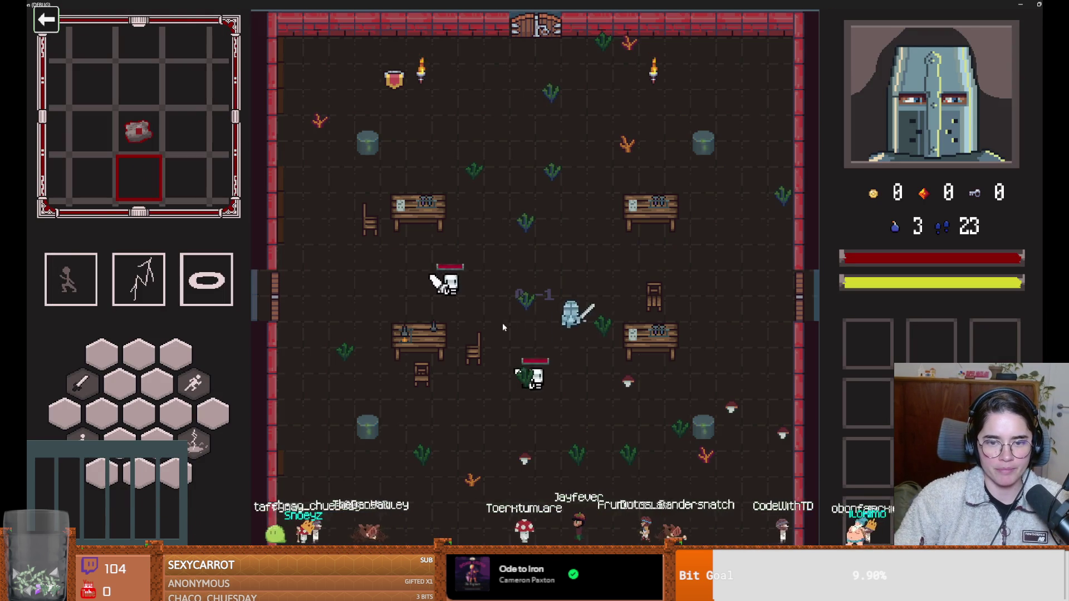
Fight the laboratory skeletons with sword attacks, dashes and a lightning strike.
left_click(500, 320)
key("space")
key("w")
key("a")
key("s")
key("space")
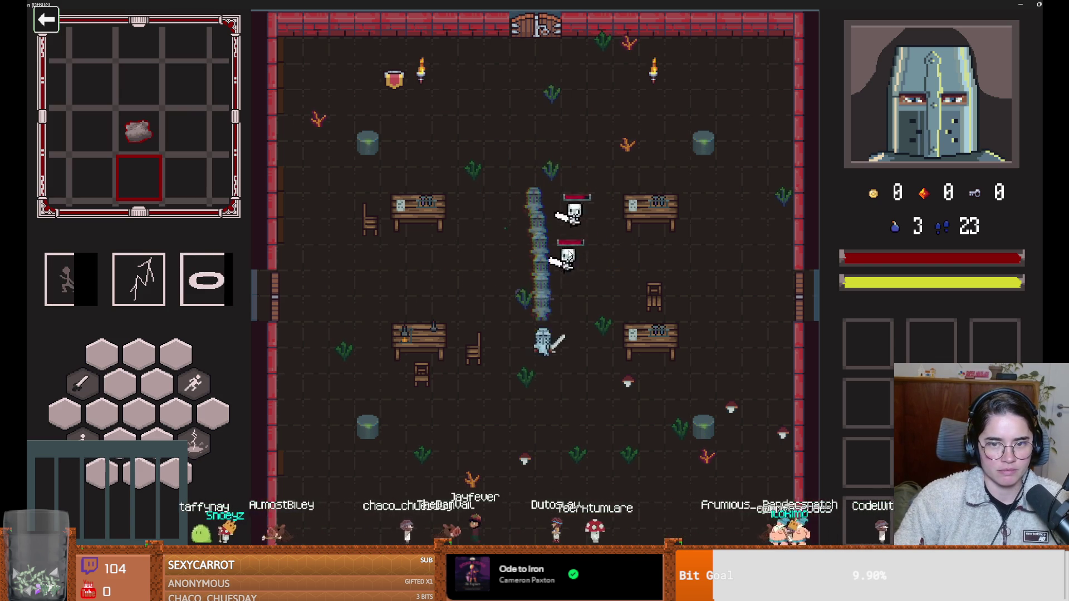
key("w")
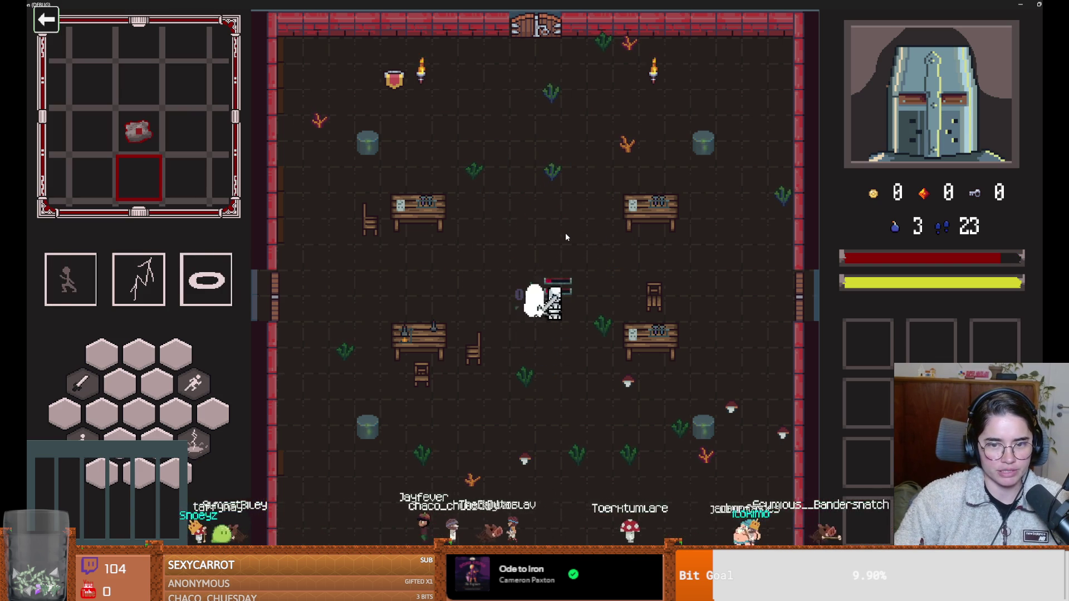
key("space")
key("s")
right_click(551, 329)
Pick up the coin, then go to Marie and talk to her.
key("d")
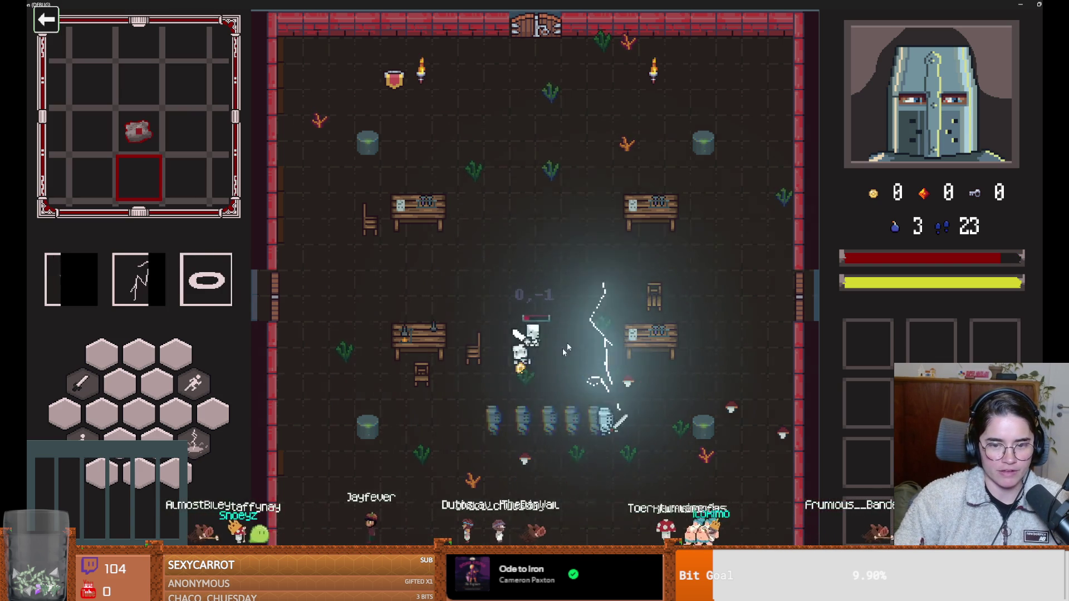
key("a")
key("w")
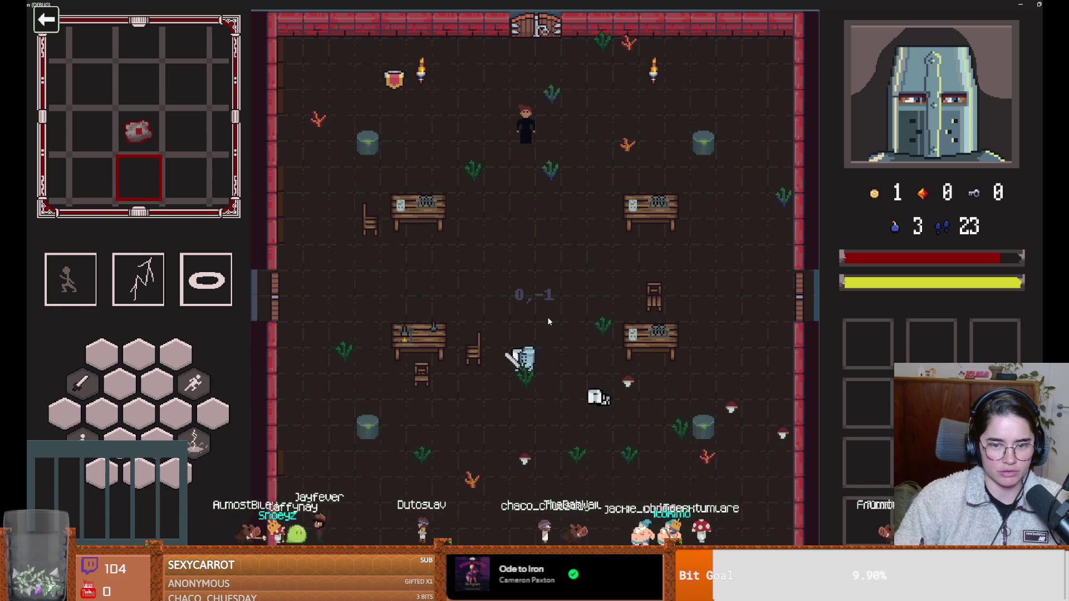
key("space")
key("w")
key("e")
key("e")
key("e")
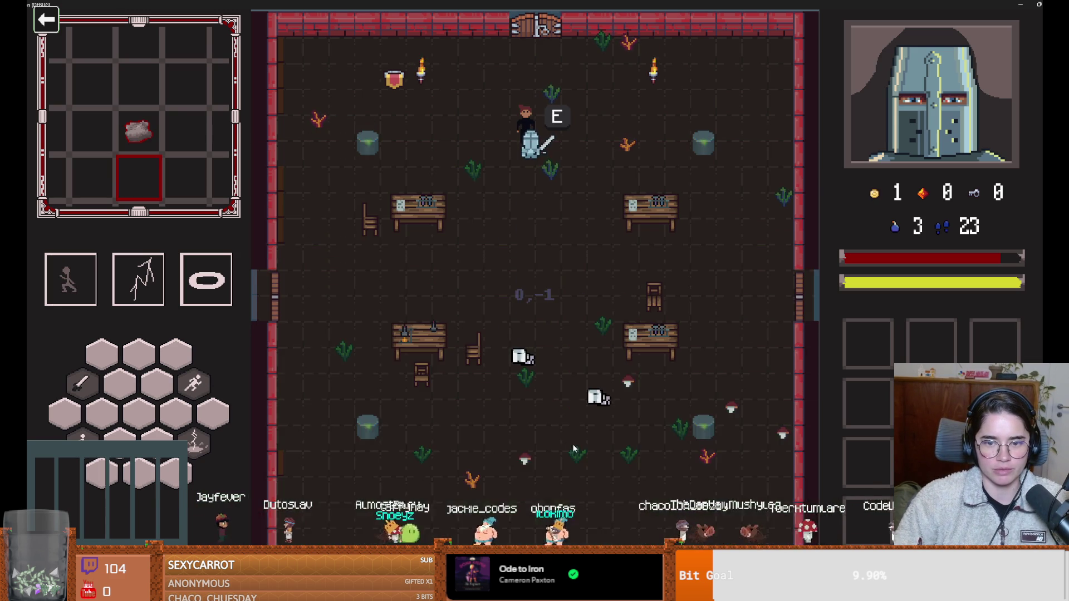
Take Marie's Radiant Dash upgrade, then the next radiation upgrade she offers.
key("e")
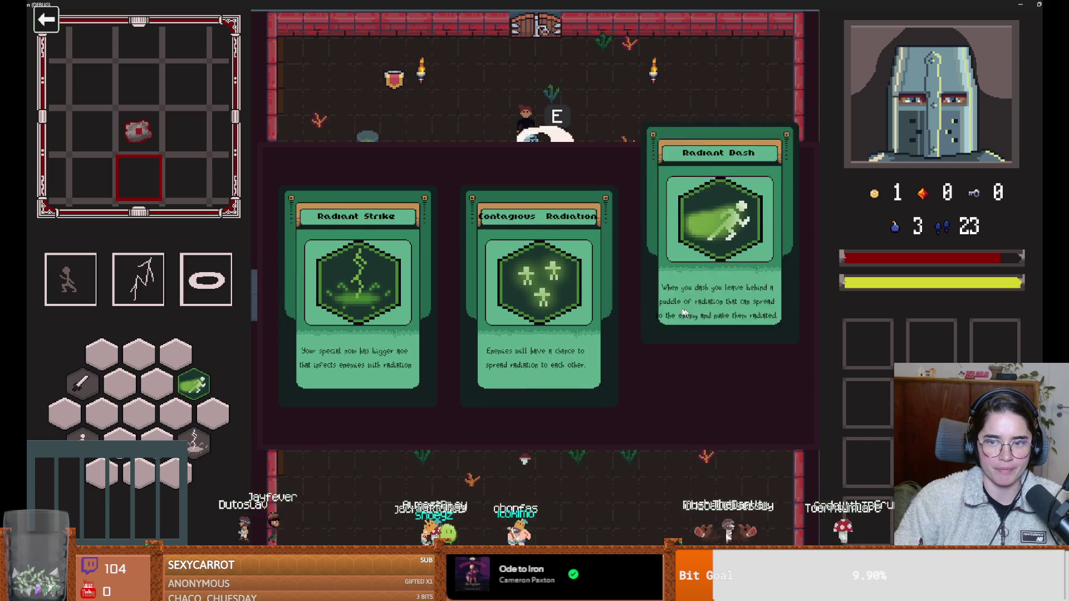
left_click(657, 303)
key("e")
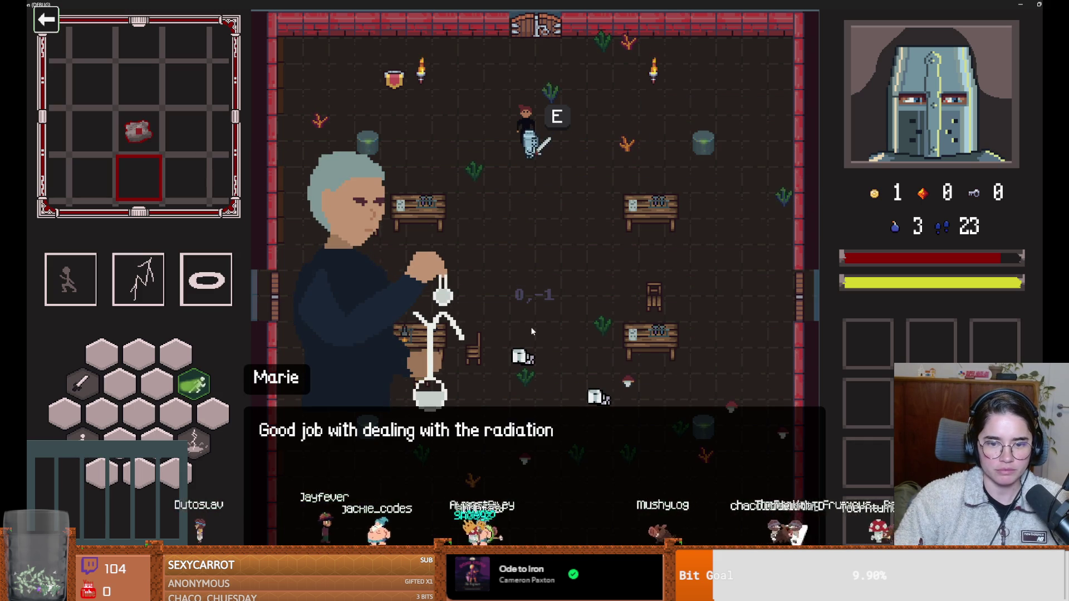
key("e")
left_click(551, 301)
Choose the Contagious Radiation upgrade and open the debug console.
key("e")
key("e")
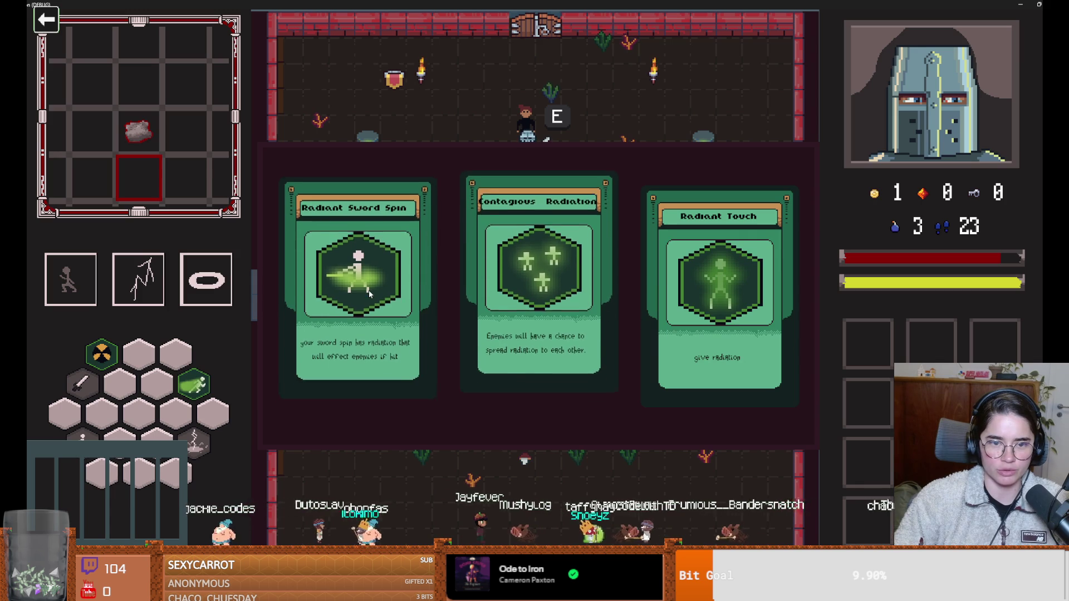
left_click(512, 291)
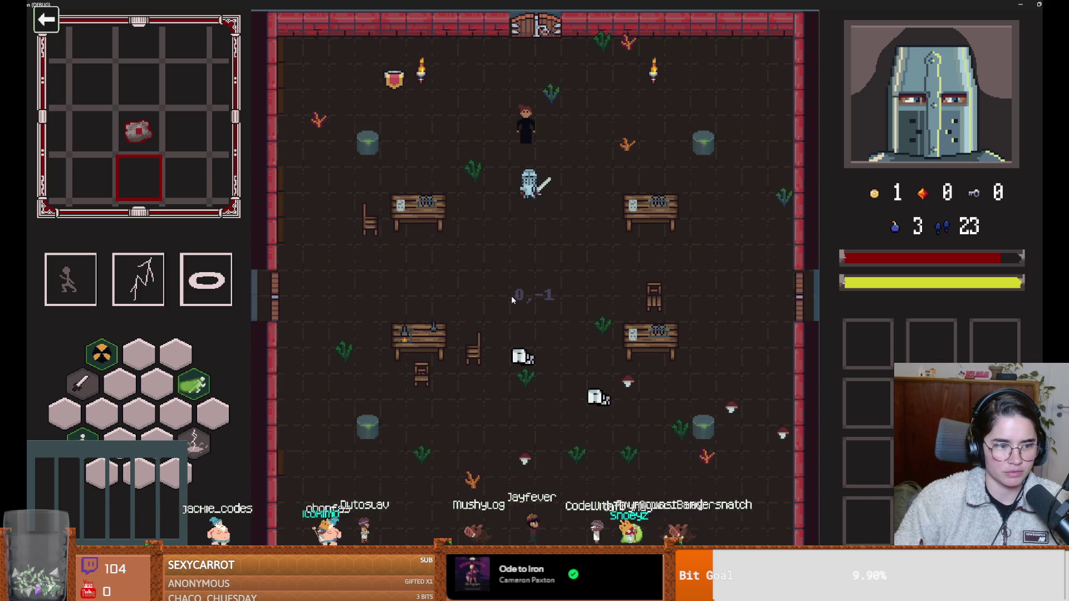
key("grave")
Run the 'commands' console command to list all available debug commands.
type("b")
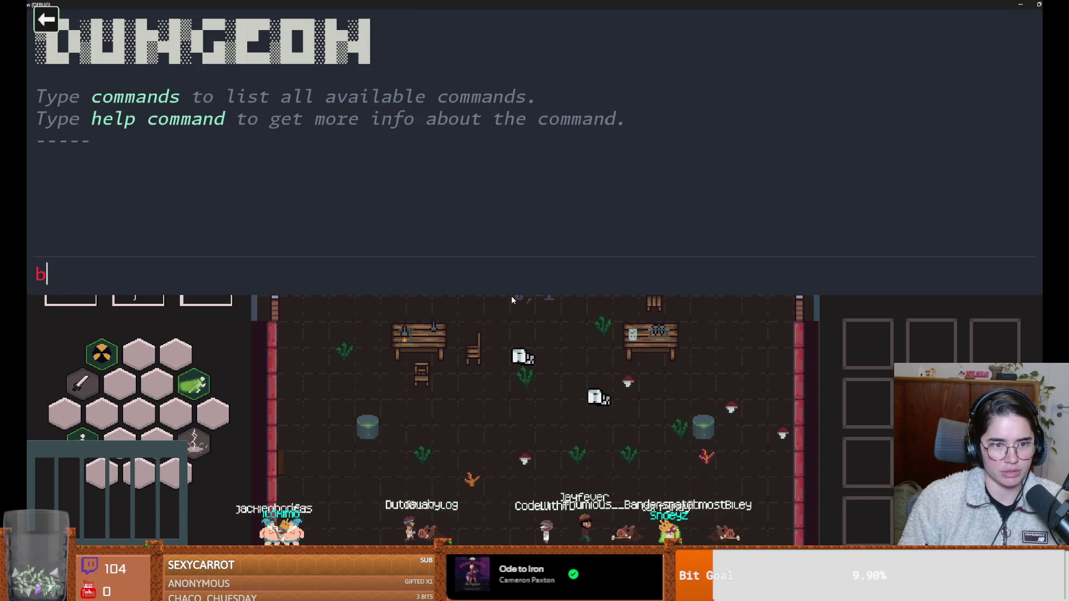
key("BackSpace")
type("to")
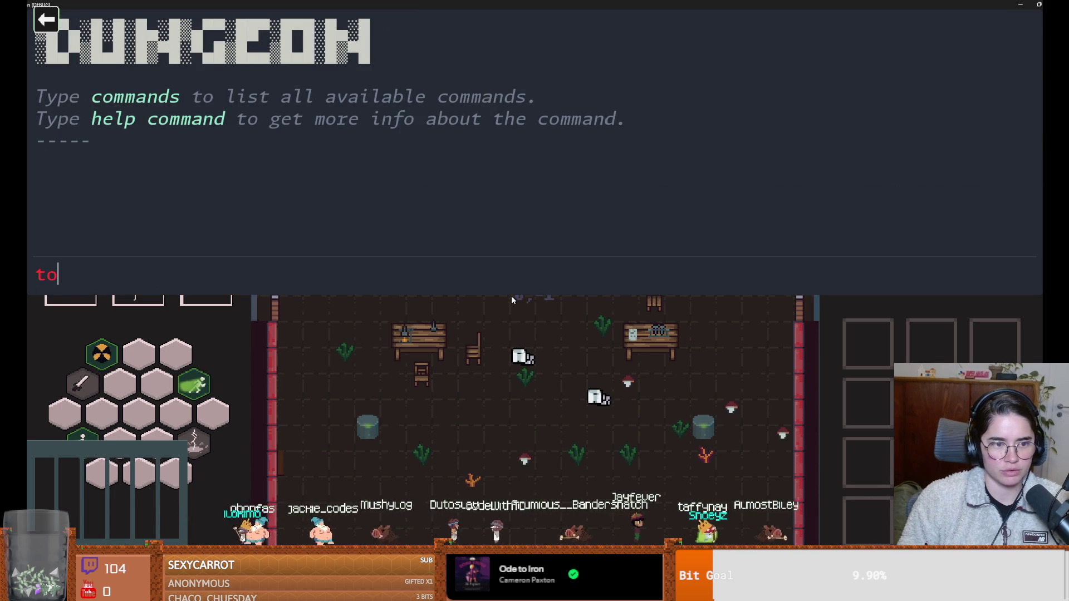
type("_before")
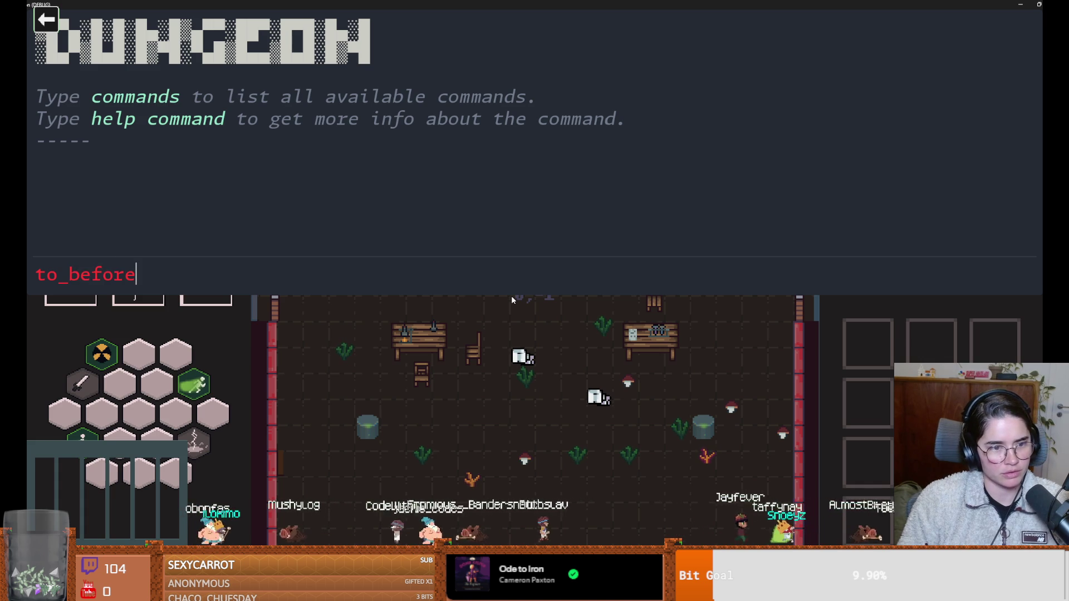
key("BackSpace")
key("BackSpace")
key("BackSpace")
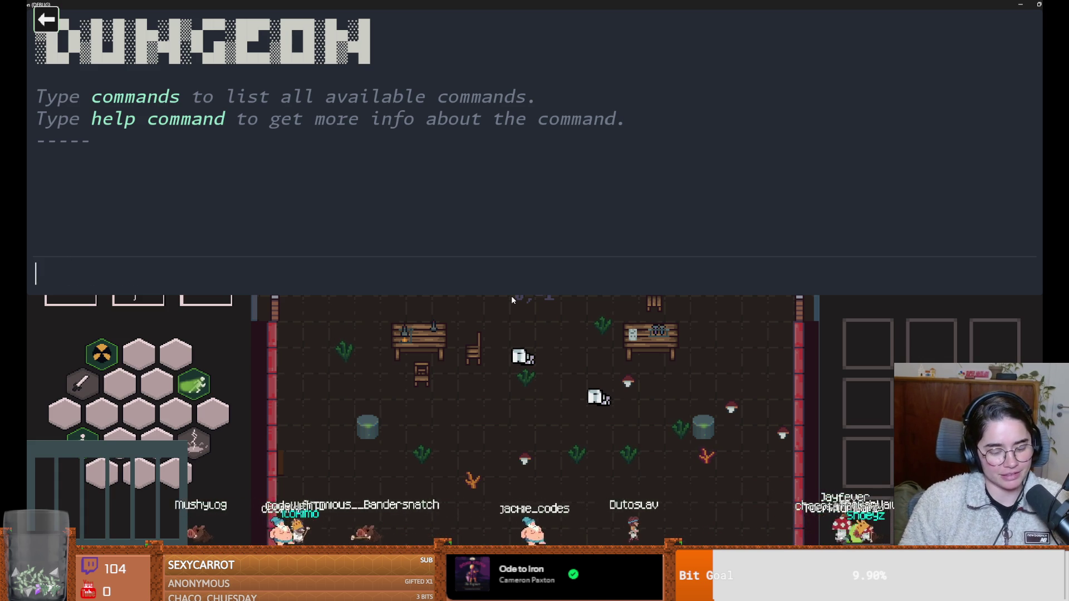
type("commands")
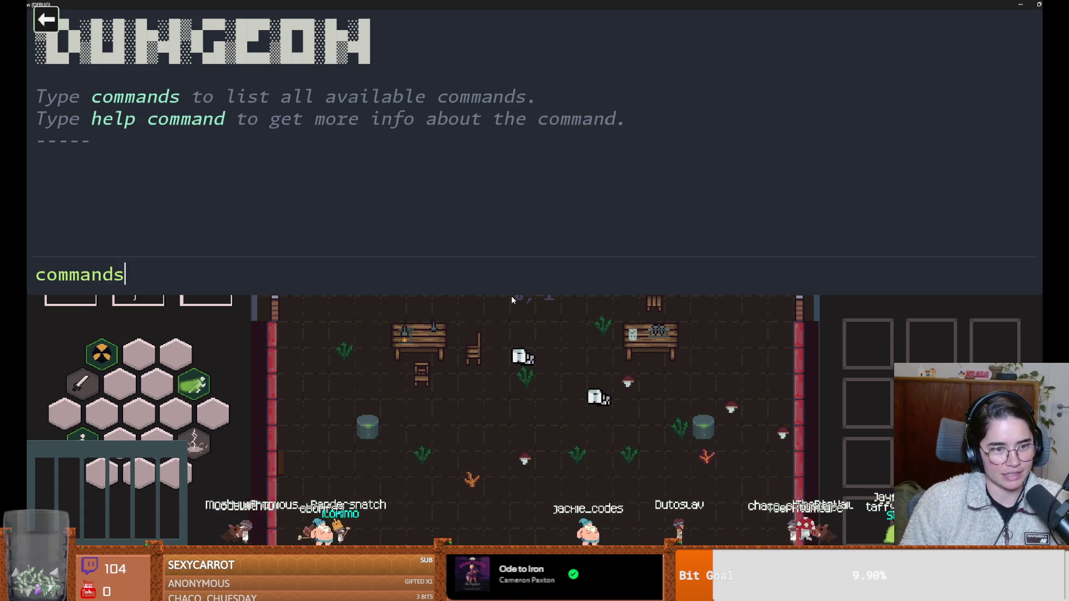
key("Return")
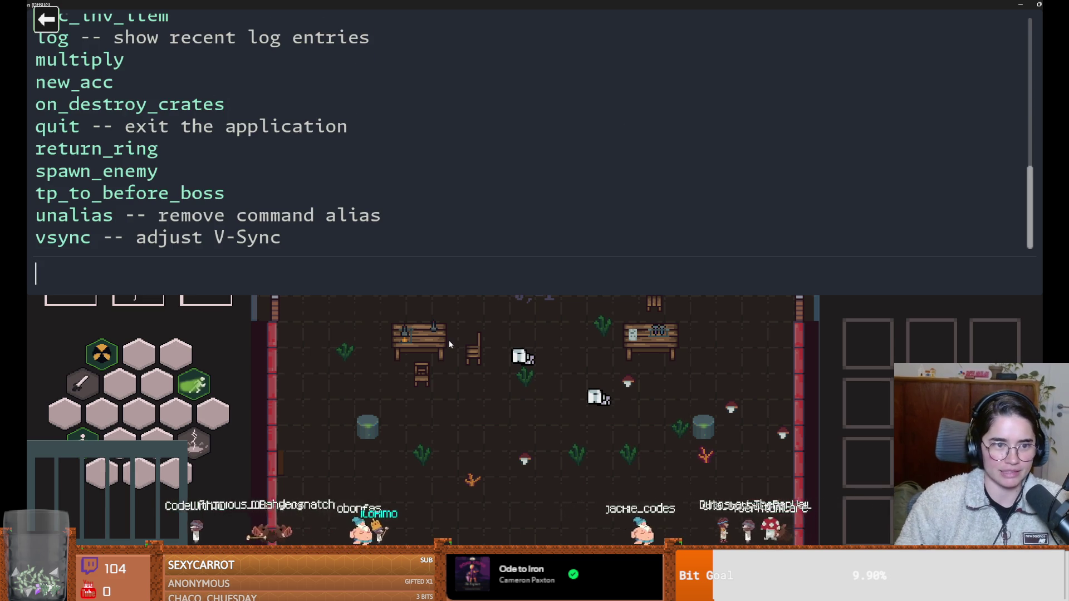
Look through the command list, then run tp_to_before_boss with Tab completion.
mouse_move(1037, 196)
left_mouse_down()
mouse_move(1034, 70)
mouse_move(1005, 158)
left_mouse_up()
scroll(997, 165, "down", 2)
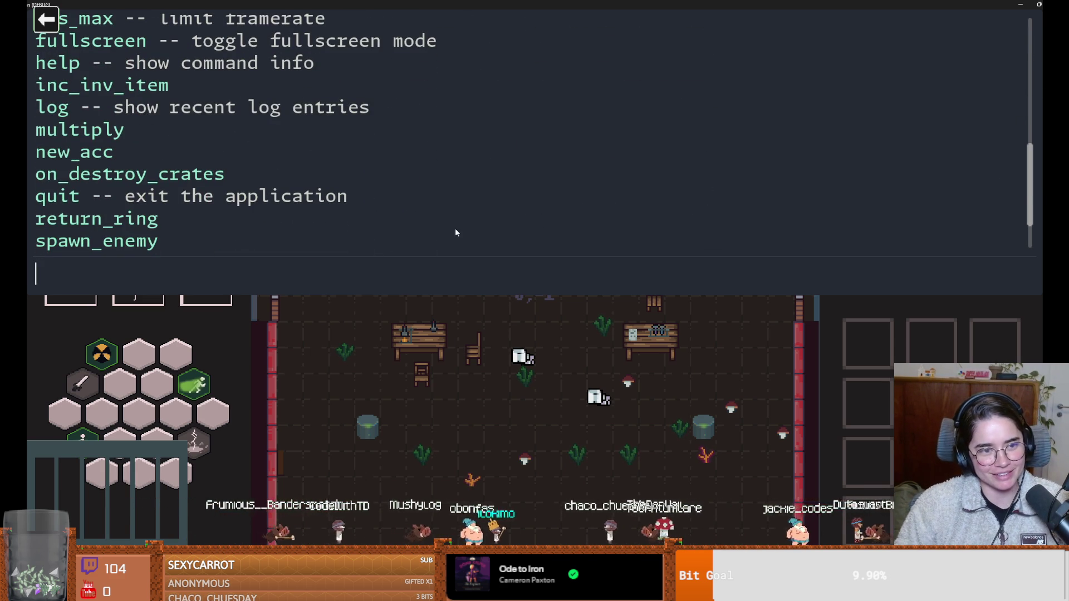
scroll(455, 232, "up", 5)
scroll(445, 218, "down", 1)
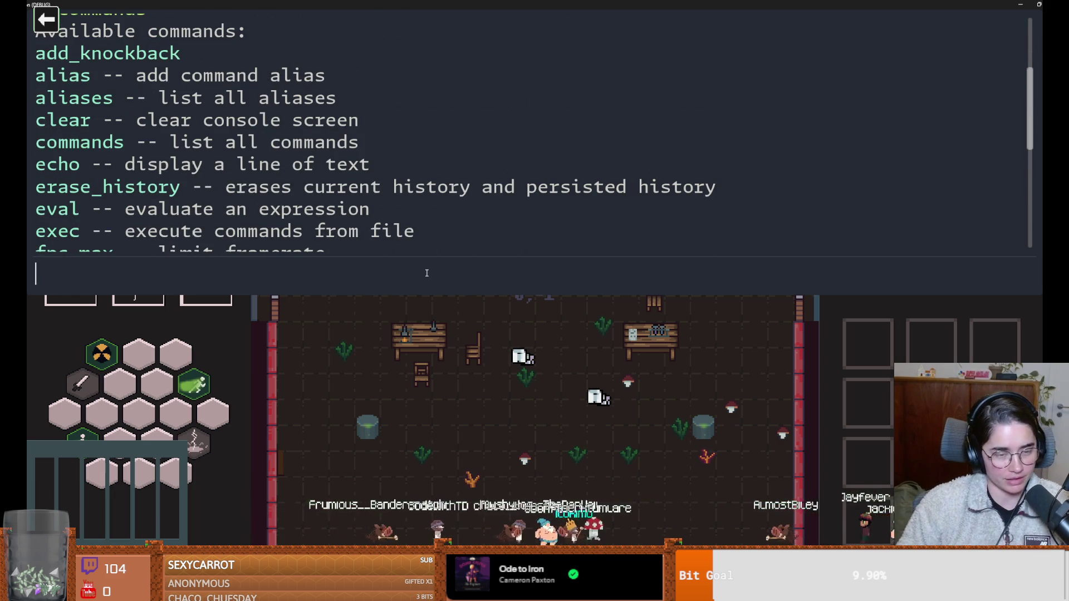
scroll(379, 230, "up", 2)
scroll(362, 212, "down", 5)
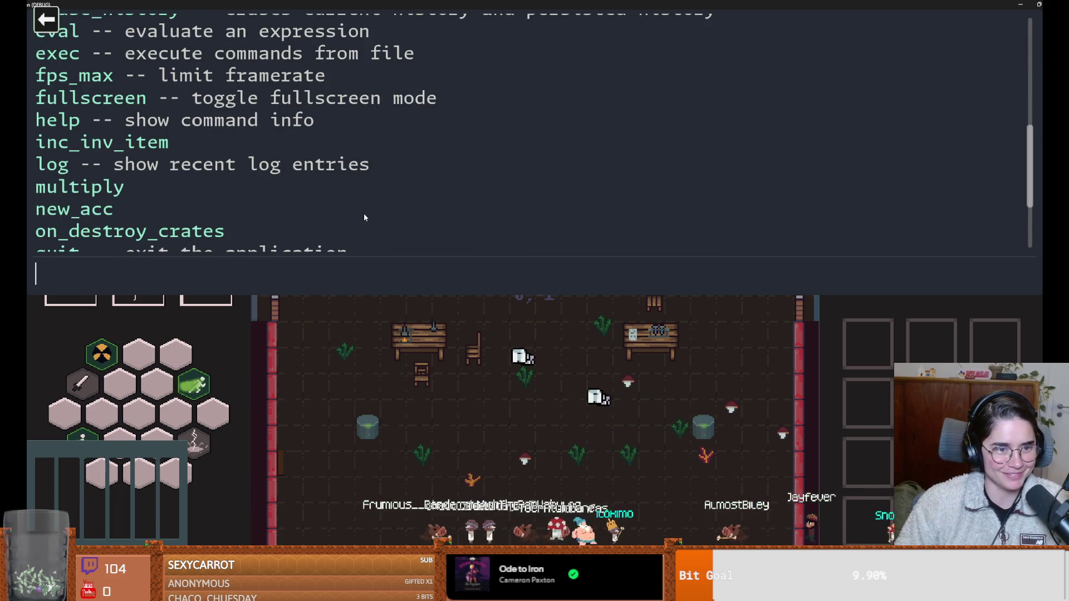
scroll(361, 221, "down", 1)
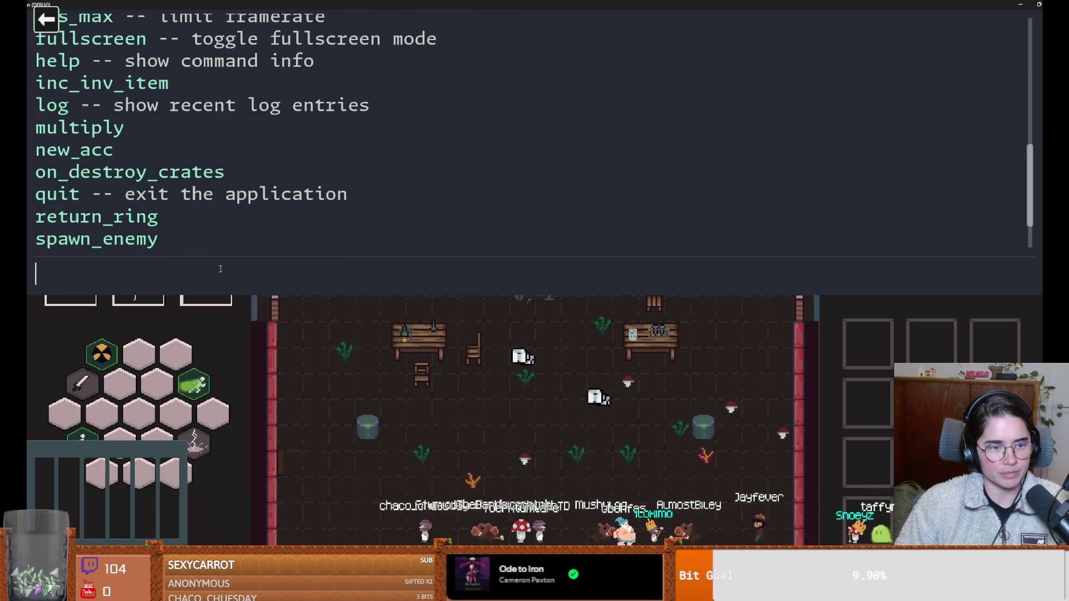
scroll(248, 199, "down", 1)
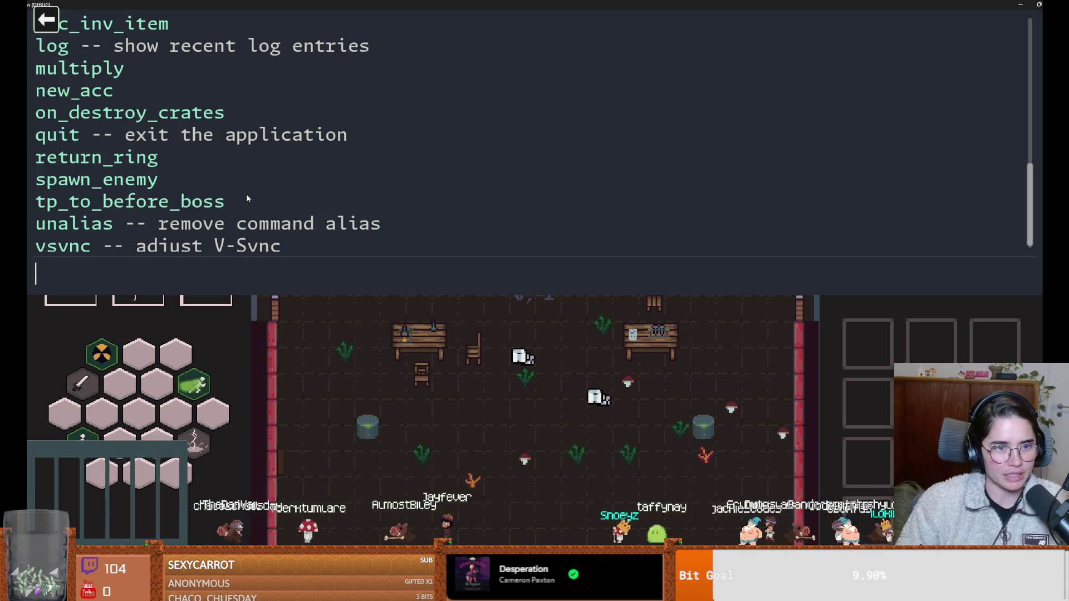
scroll(248, 199, "up", 2)
scroll(261, 225, "down", 3)
type("tp")
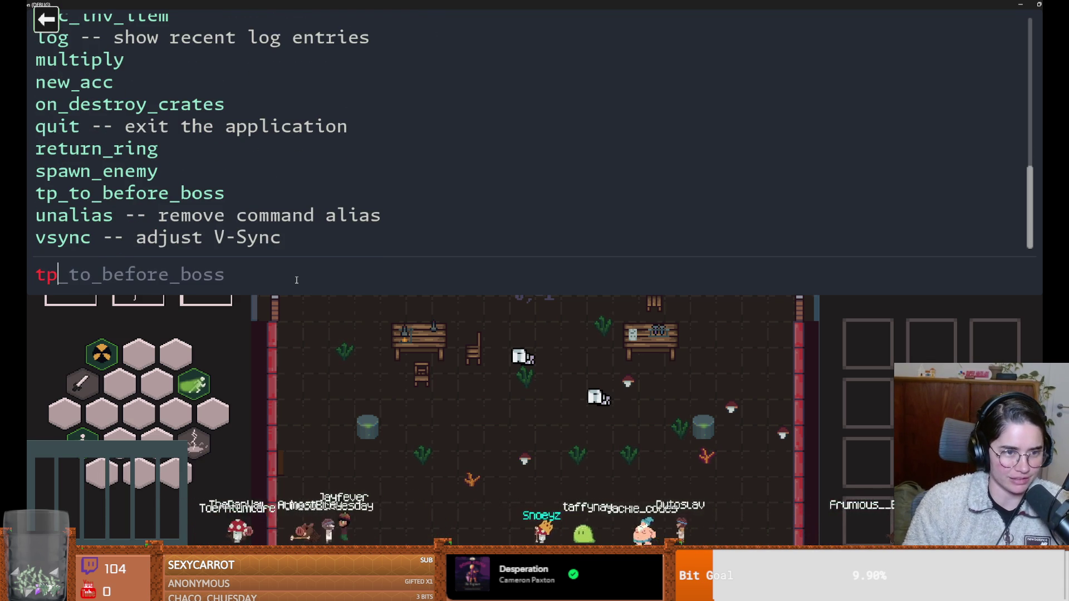
type("_to")
key("Tab")
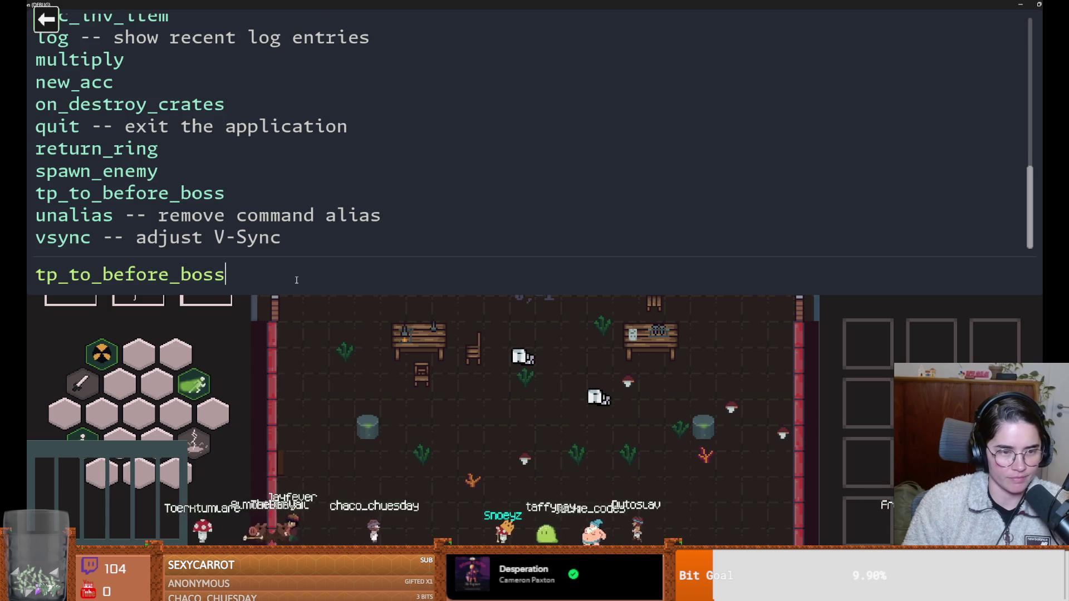
key("Return")
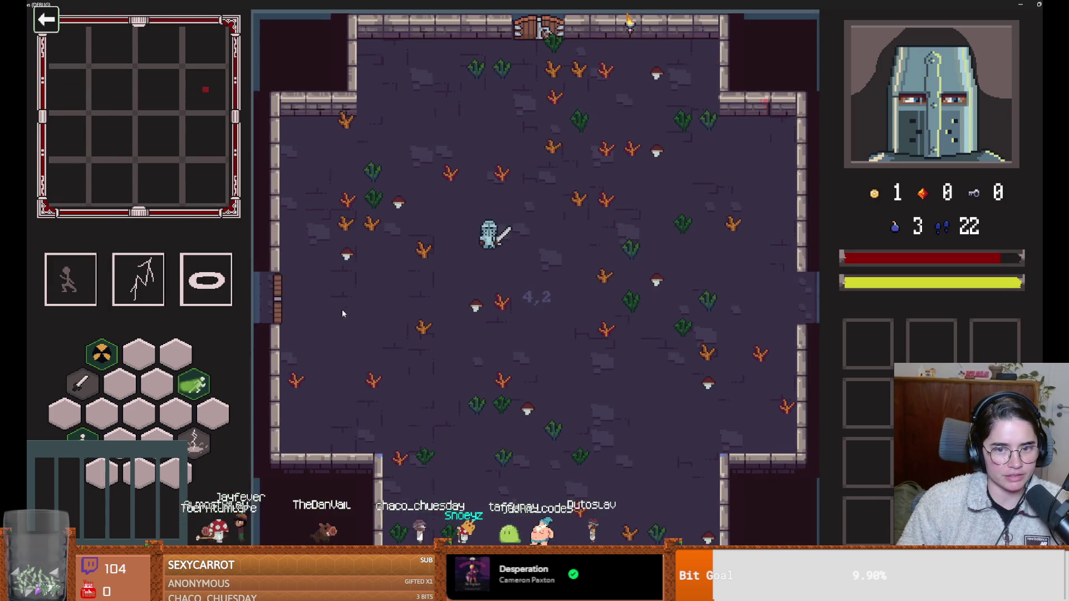
Cross the pre-boss room and walk through the right door into Vlad's room.
key("s")
key("a")
left_click(484, 301)
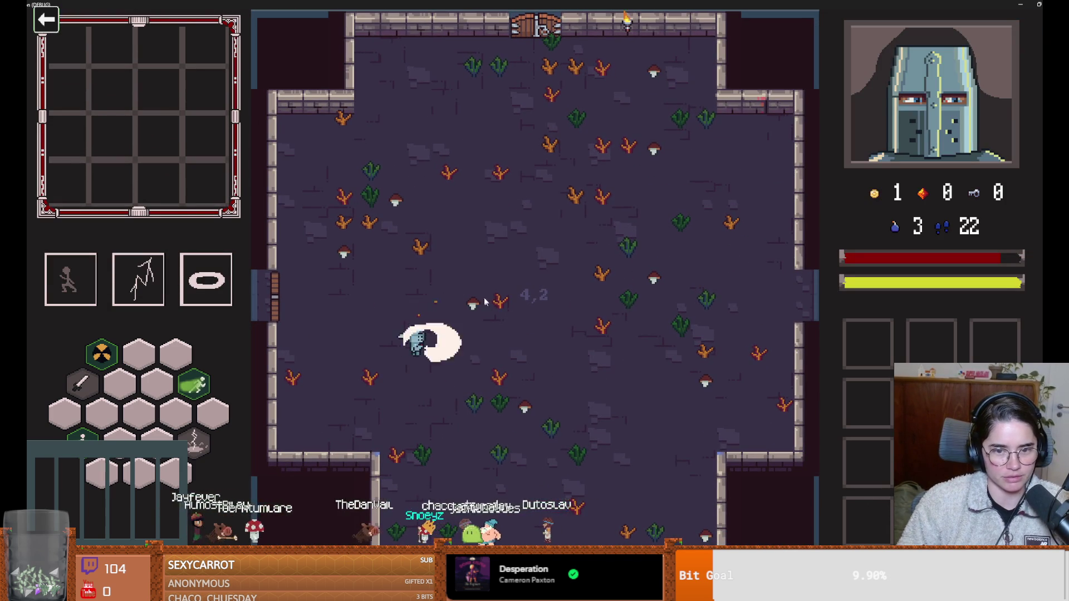
key("w")
key("a")
key("a")
key("s")
key("d")
key("space")
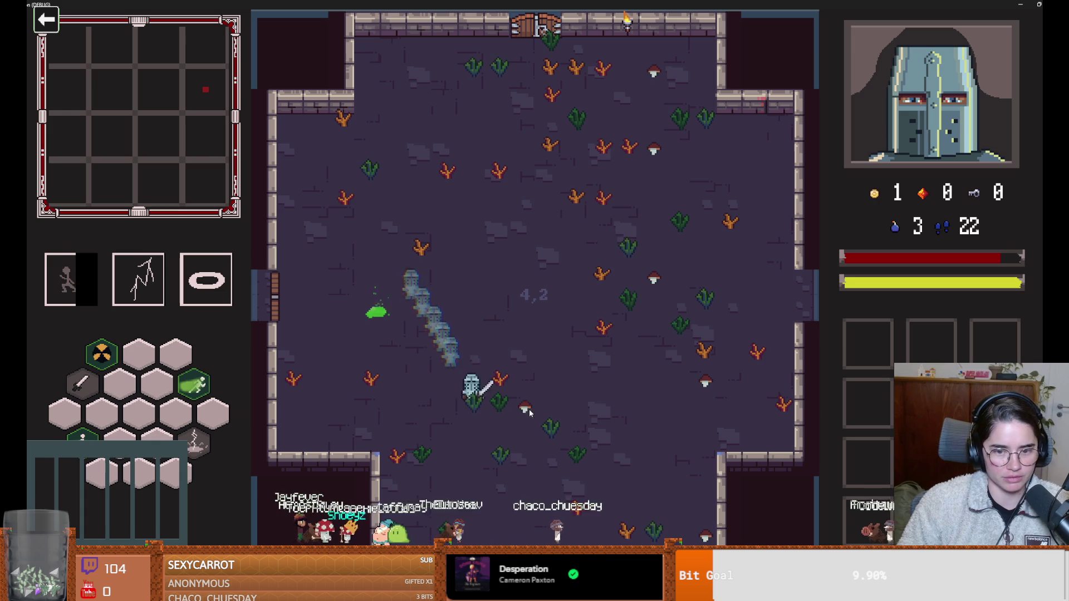
key("s")
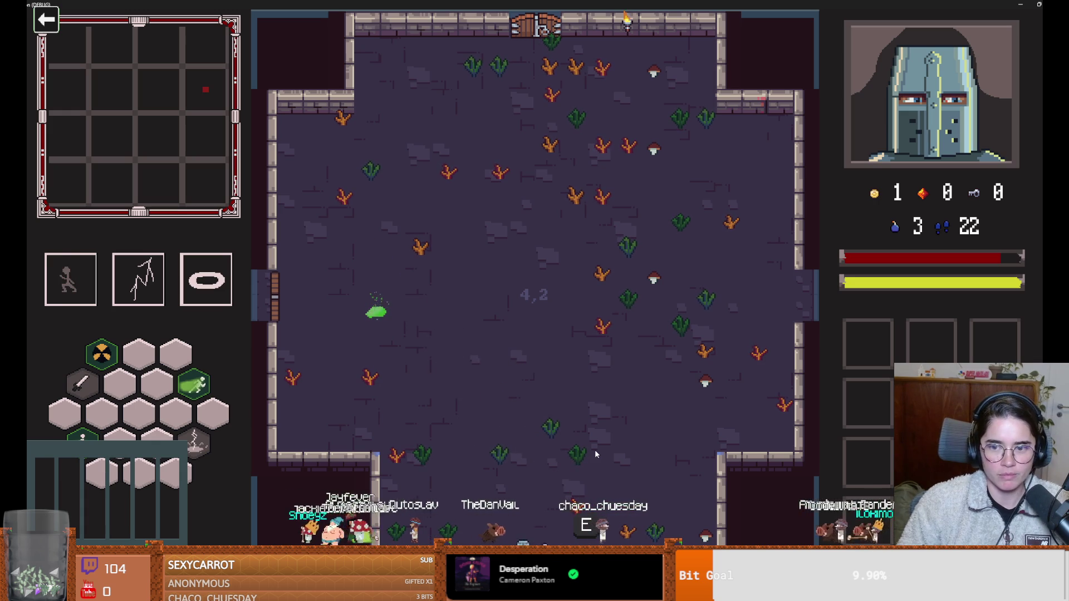
key("w")
key("space")
key("d")
key("d")
key("w")
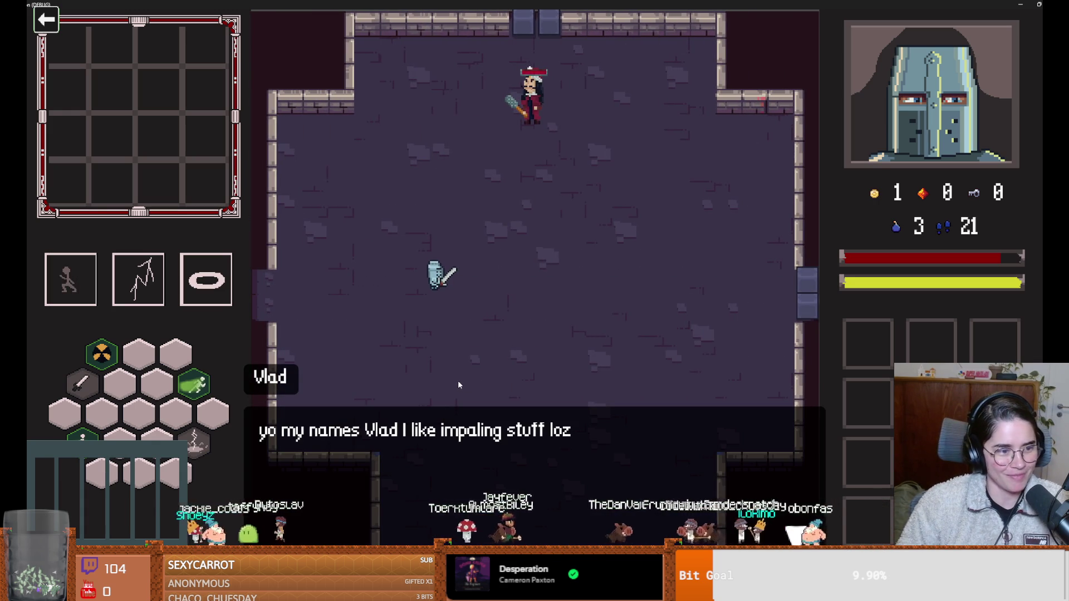
Dismiss Vlad's introduction and fight him, dashing around and slashing for damage.
left_click(507, 454)
key("s")
key("d")
key("space")
key("a")
key("space")
key("s")
key("space")
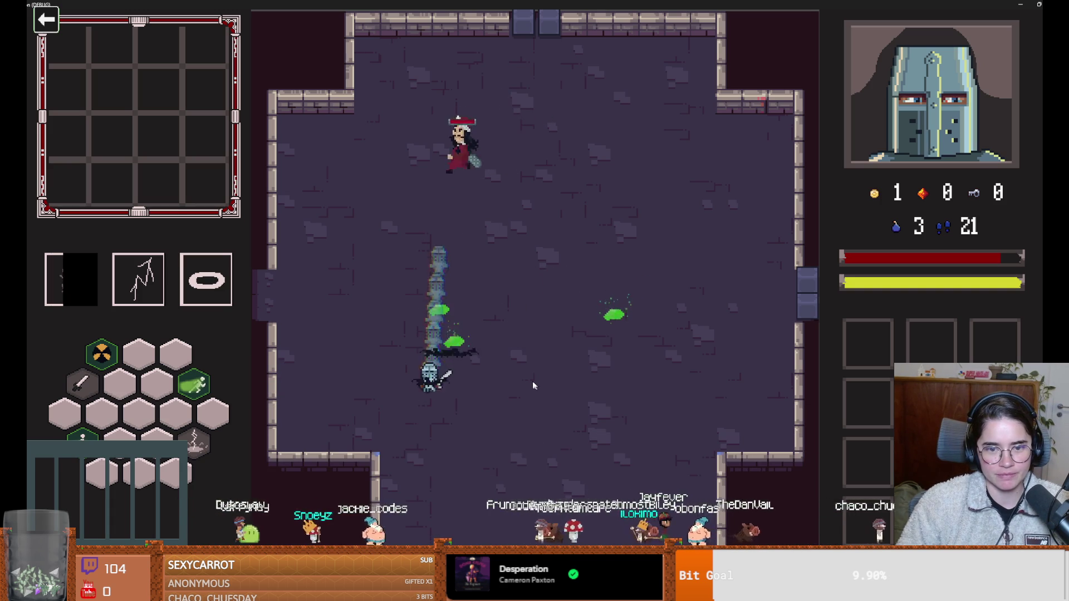
key("w")
left_click(441, 245)
key("s")
key("d")
key("space")
Keep dodging around the arena, then exit fullscreen with F11.
key("w")
key("w")
key("a")
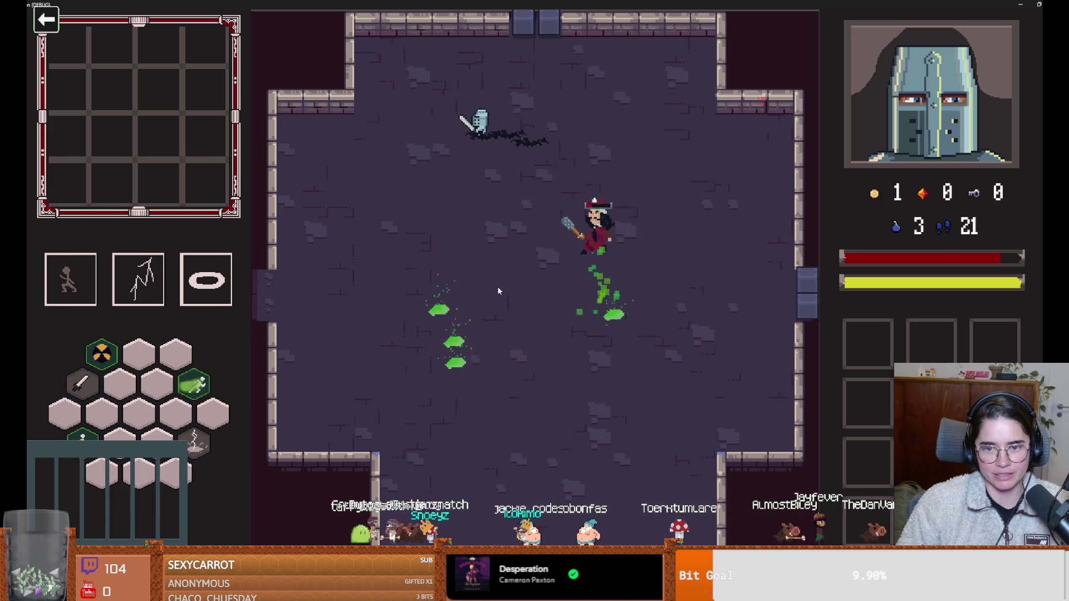
key("a")
key("s")
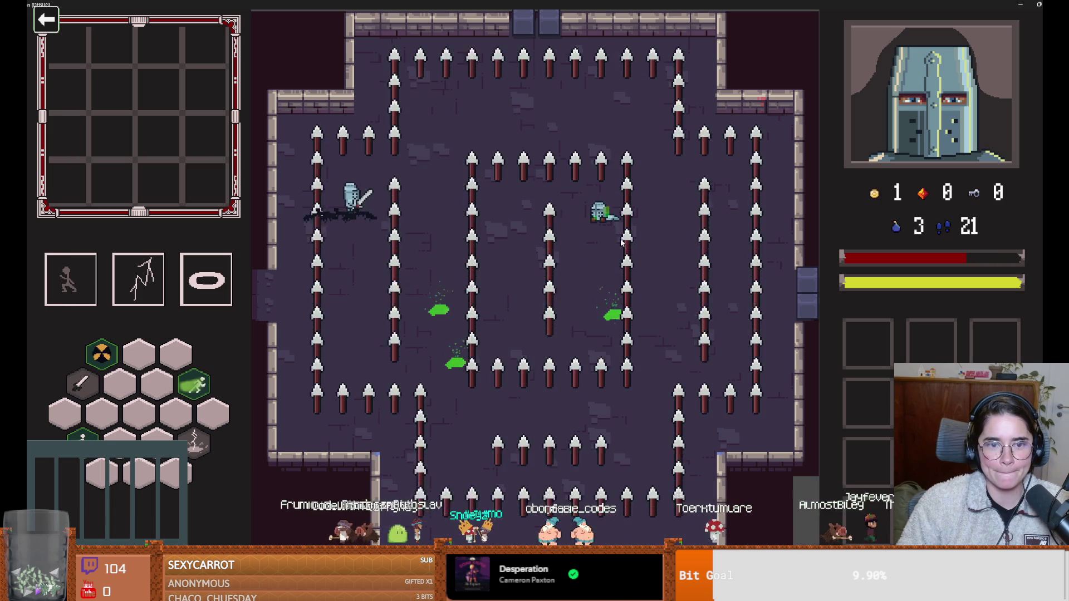
key("s")
key("d")
key("d")
key("F11")
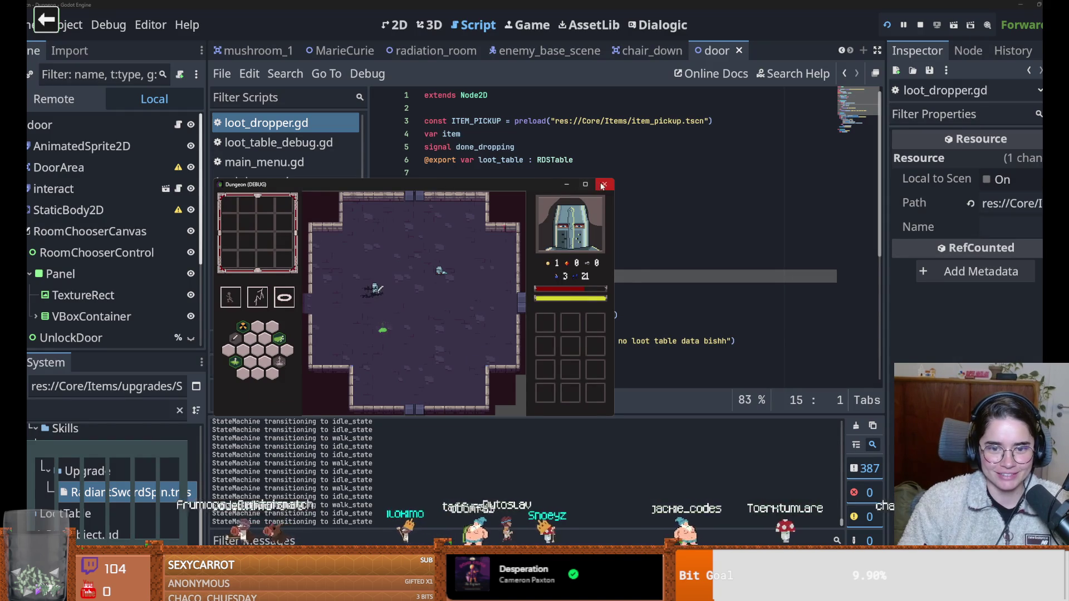
Close the game window, then start a new line under 'finish vlad states' in Obsidian.
left_click(603, 185)
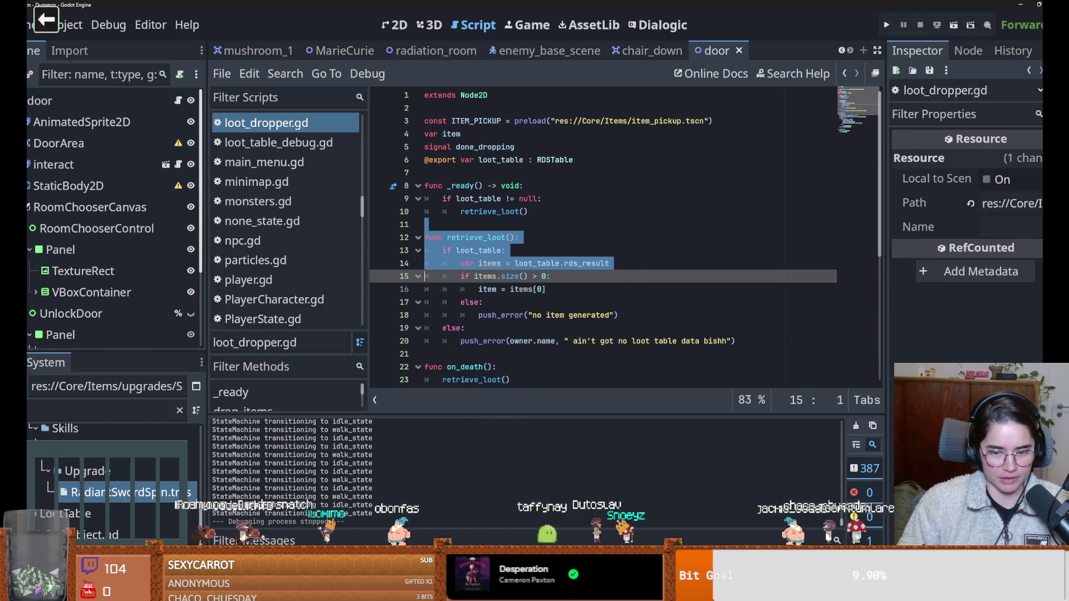
key("alt+Tab")
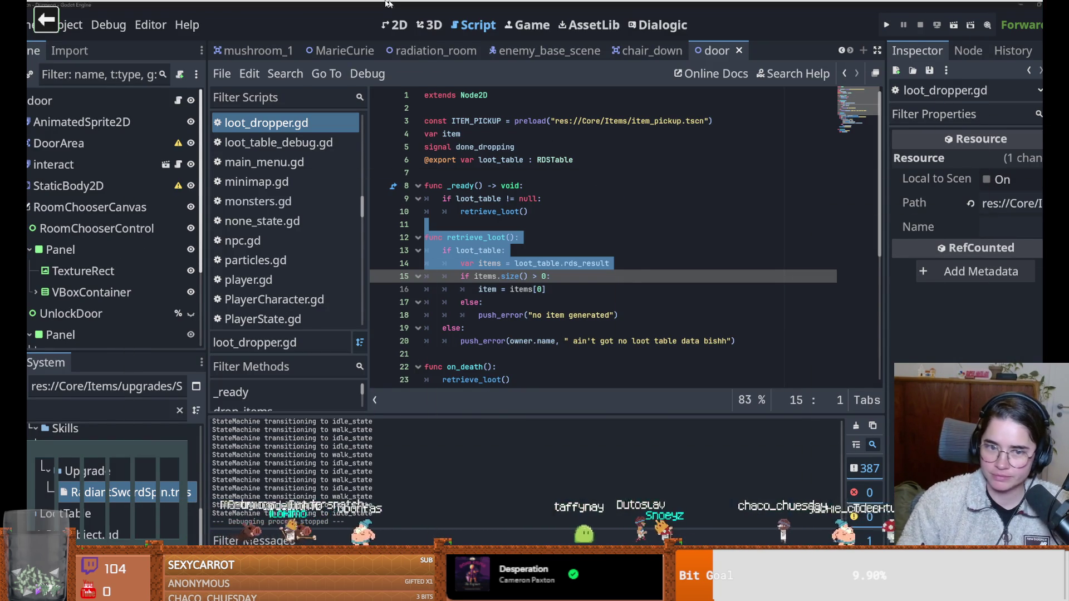
left_click(313, 280)
key("Return")
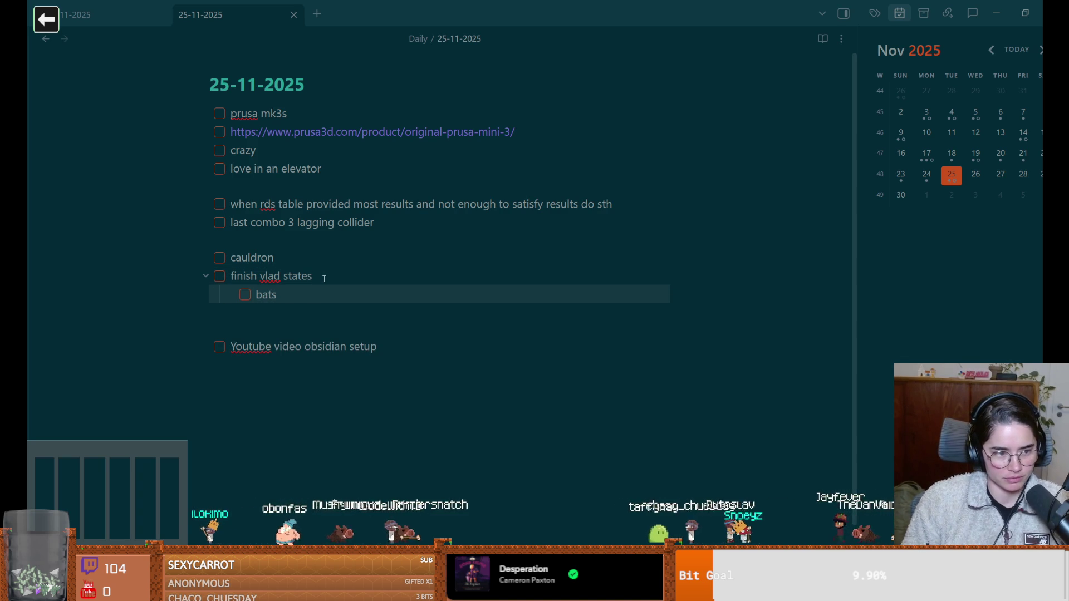
Type the sub-tasks 'bats need to chill' and 'vlad shouldn't die to his own spikes'.
type(" need to chill")
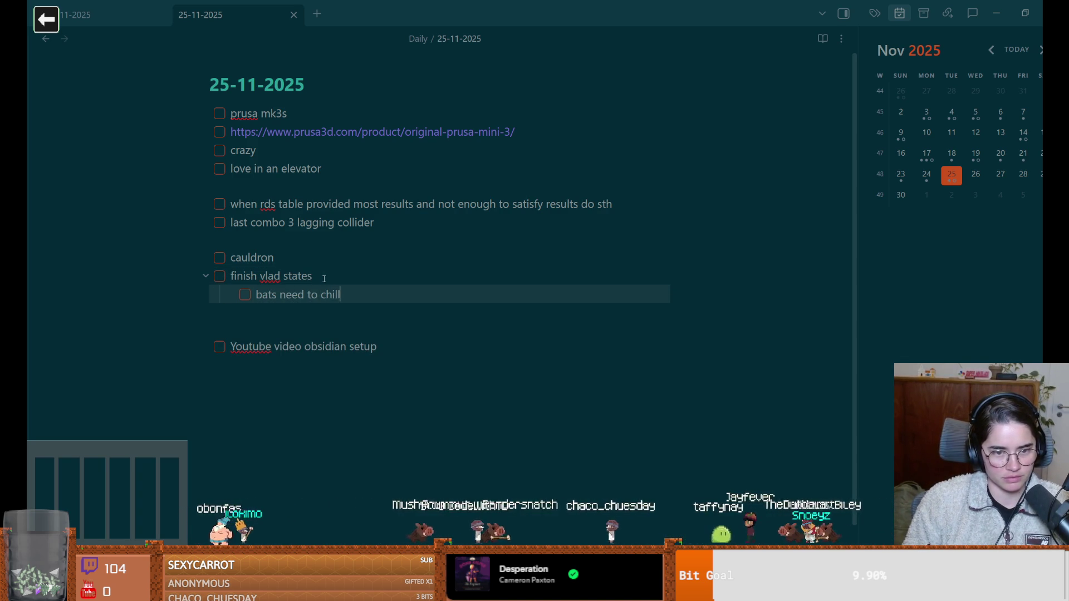
key("Return")
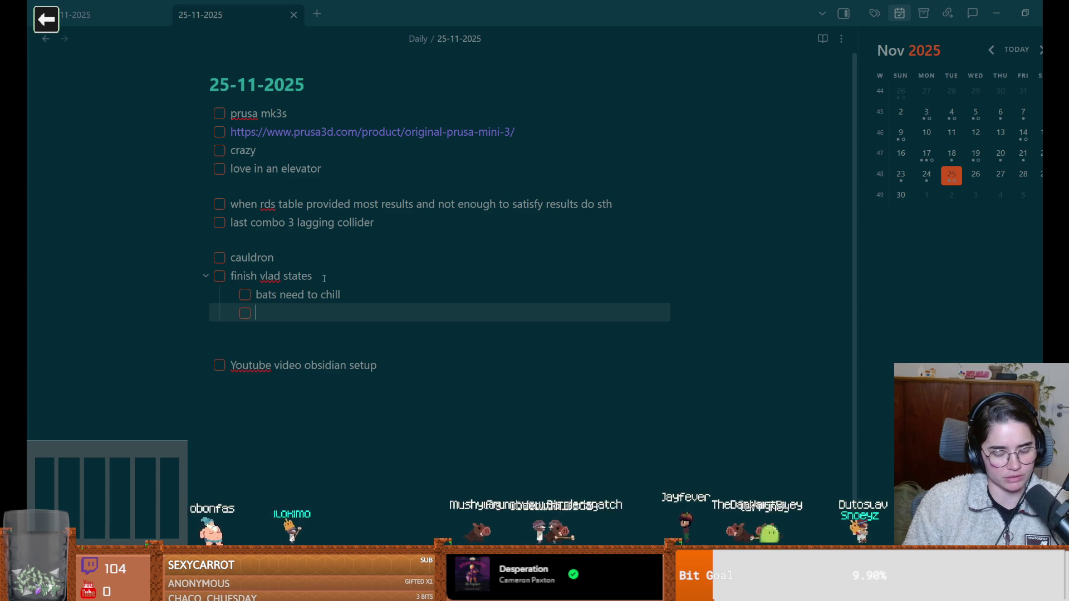
type("vlad shouldn't die to hi")
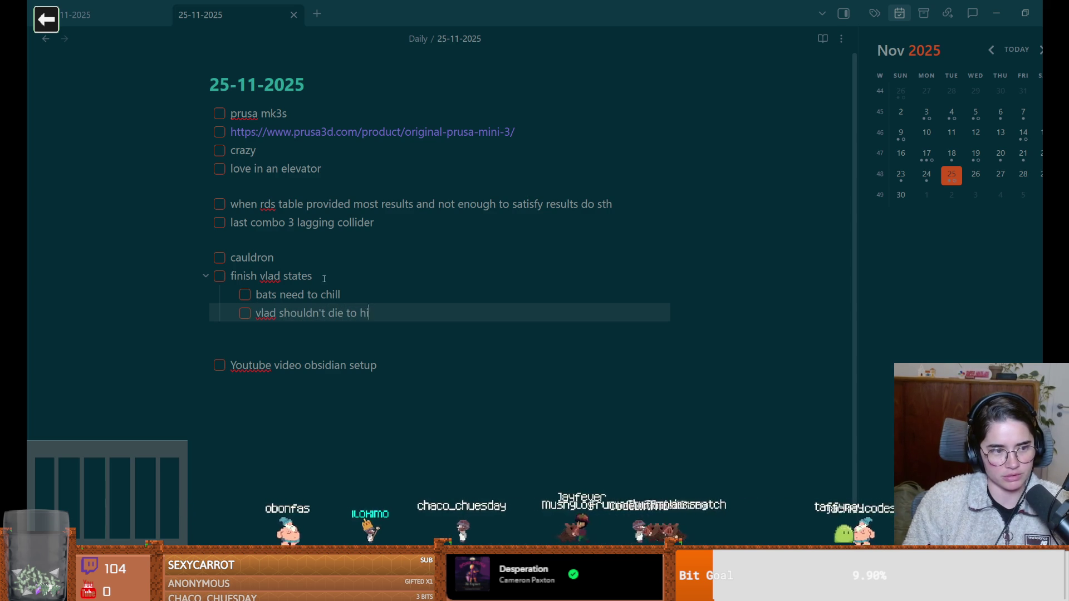
type("s own spikes")
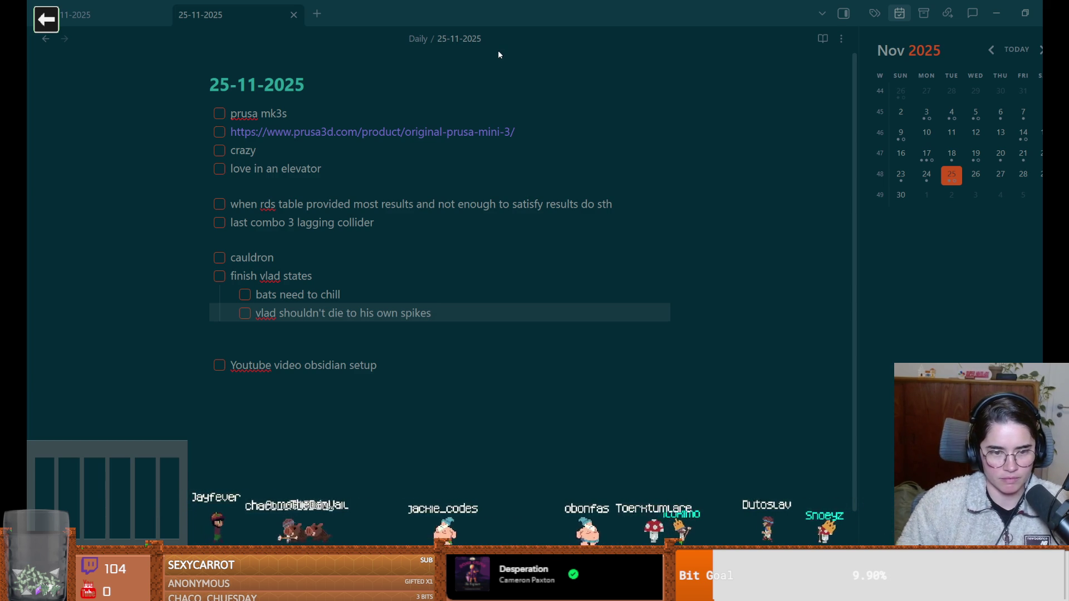
left_click(475, 324)
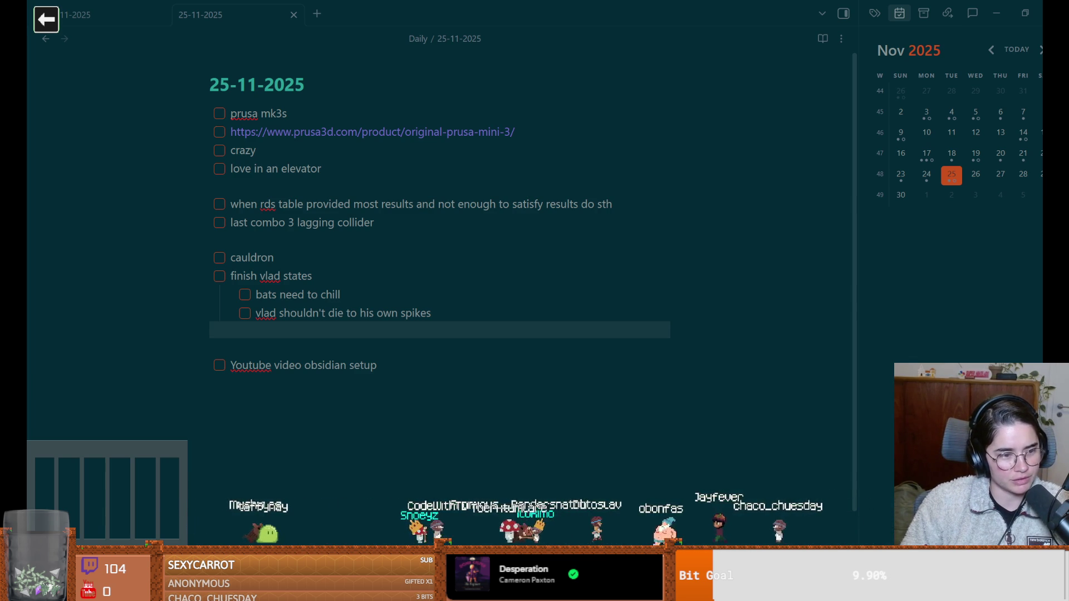
Delete the extra blank line above 'Youtube video obsidian setup'.
left_click(400, 388)
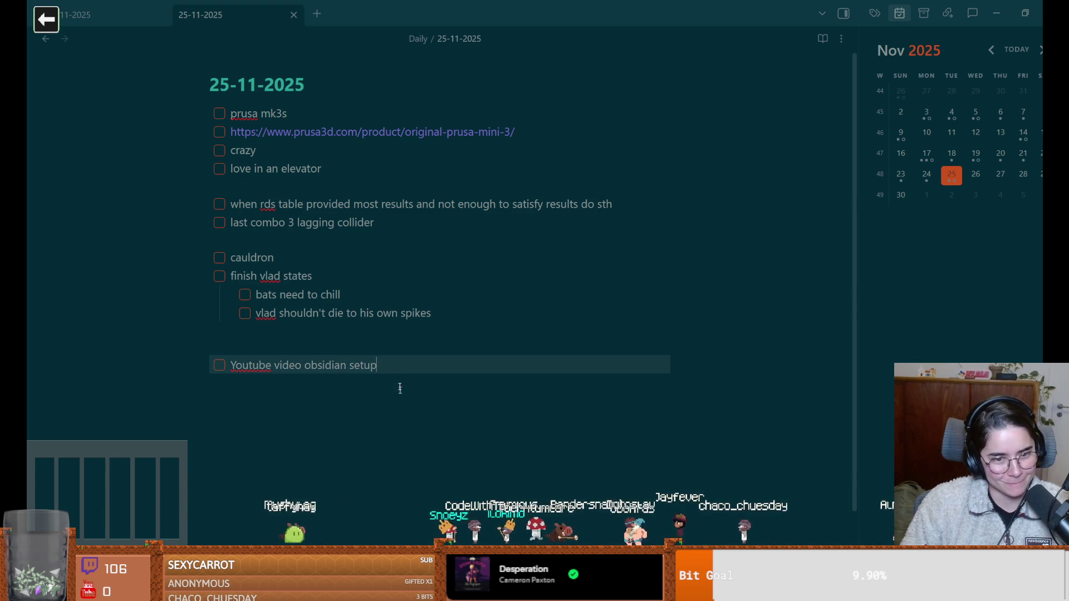
left_click(389, 350)
key("BackSpace")
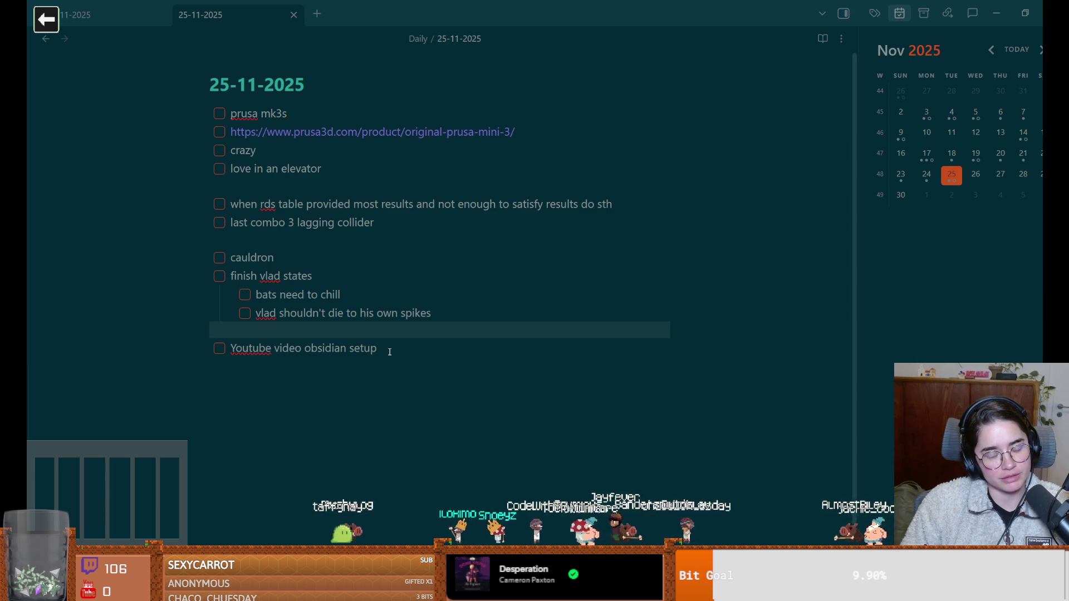